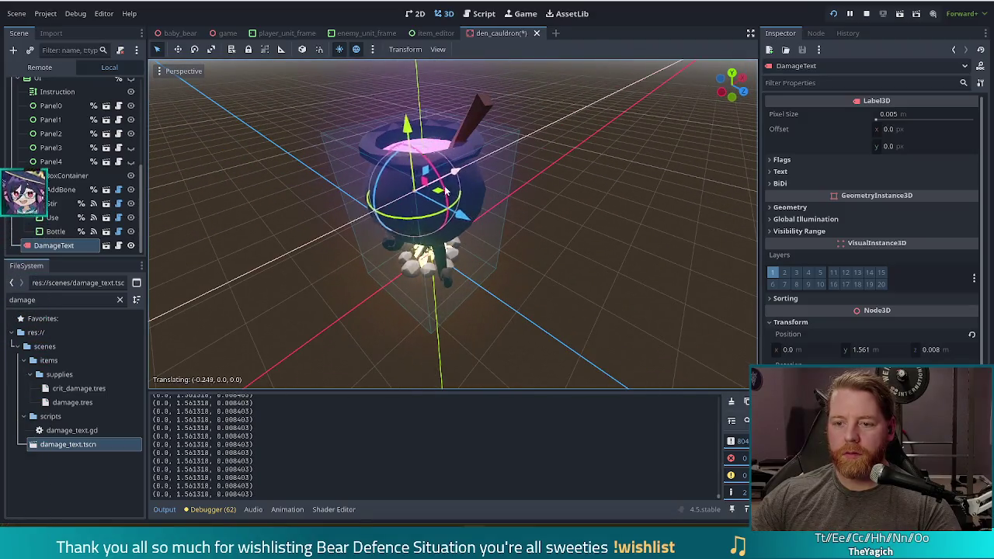
Step: Place DamageText at X -1.206 left of the cauldron and bring up damage_text.gd
key(KP_1)
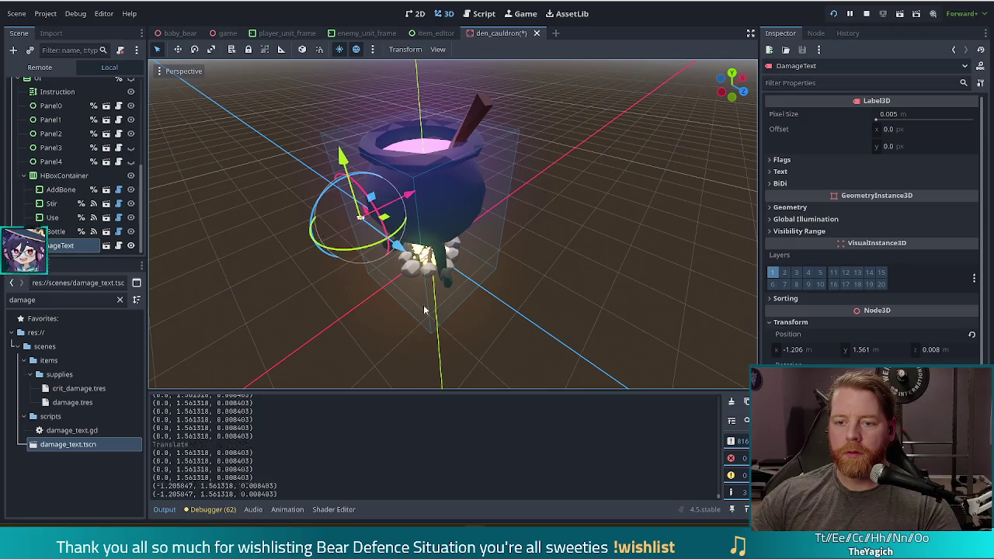
click(501, 13)
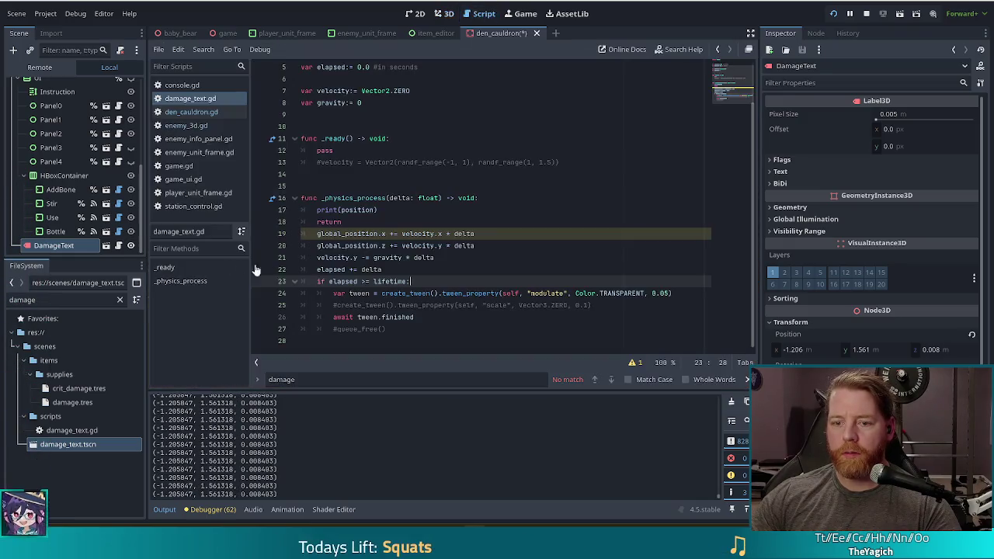
Step: Change line 17 to print modulate instead of position, save the script, and run the project
double_click(354, 209)
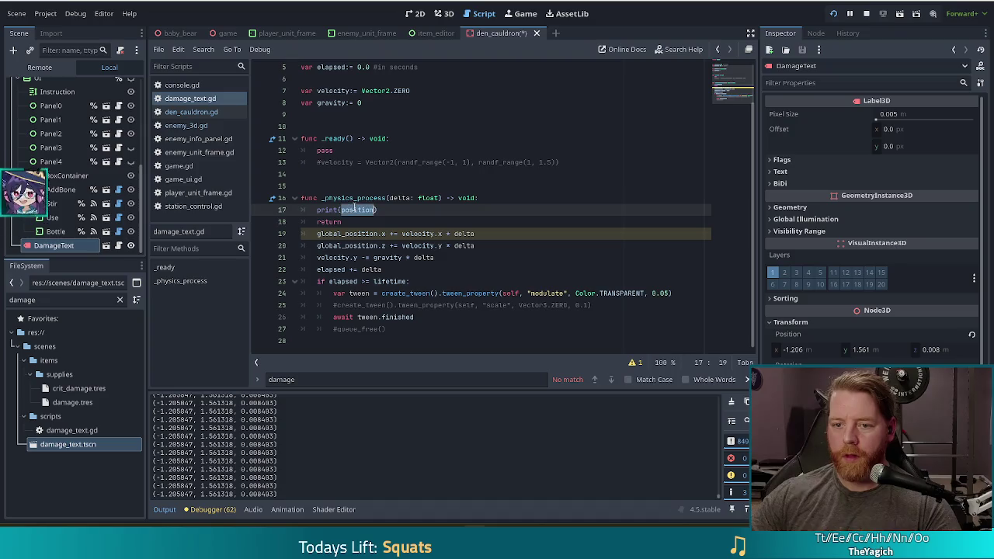
text(modulate)
key(ctrl+s)
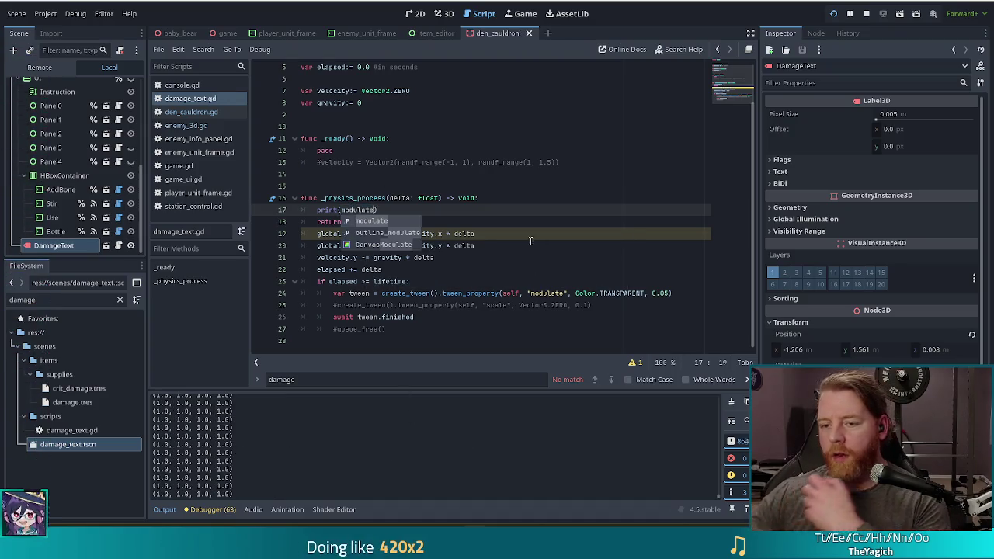
click(513, 247)
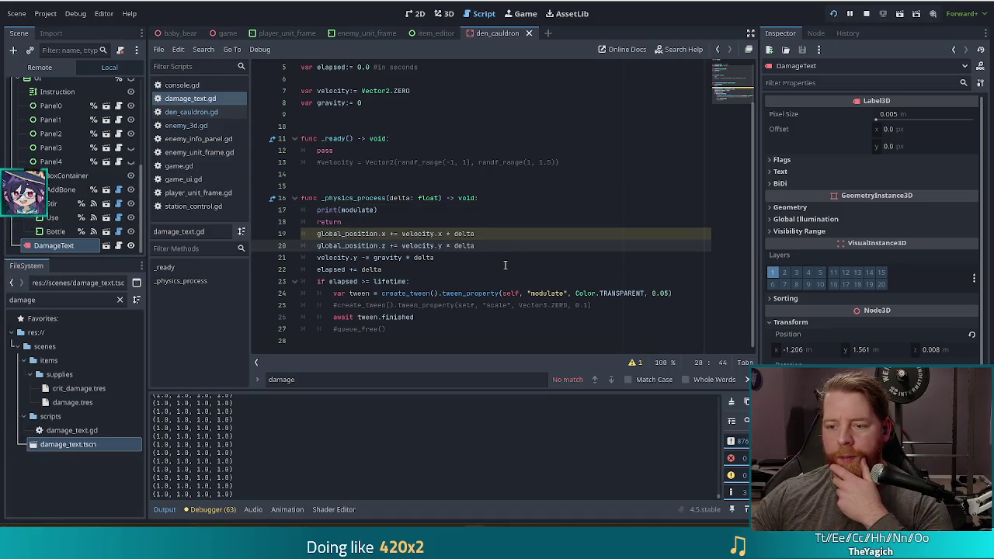
key(F5)
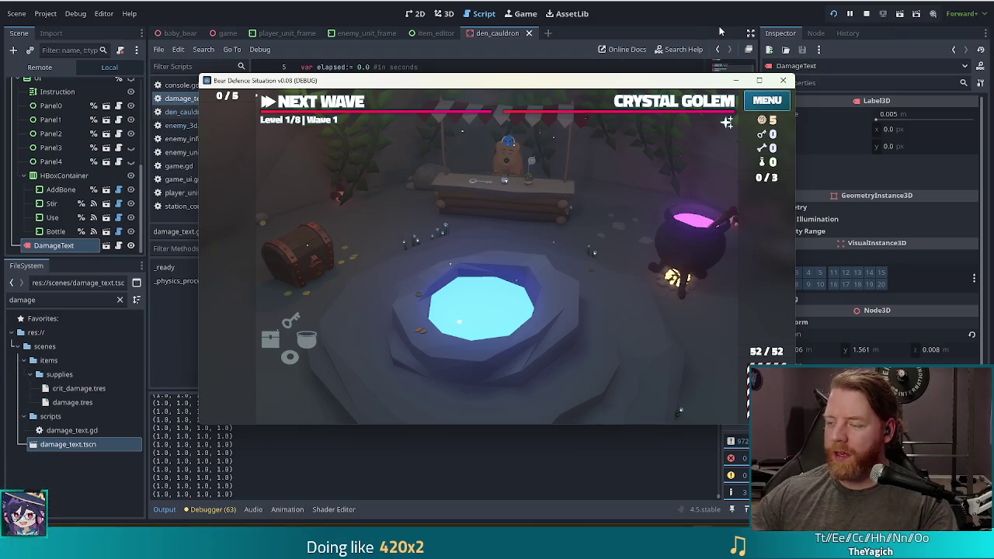
Step: Stop the test run after viewing the wave 1 cauldron den
click(866, 14)
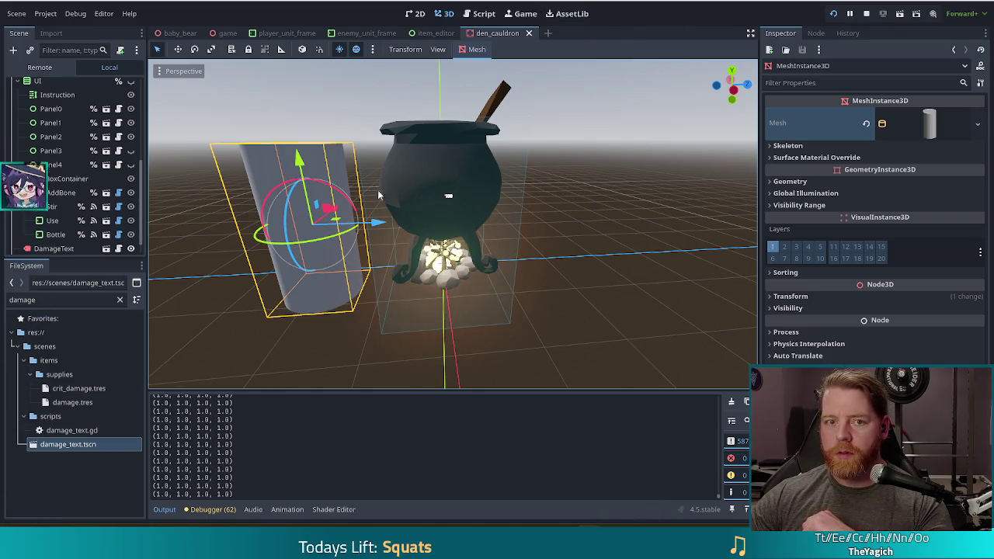
Step: Stop the running game after testing the cylinder mesh beside the cauldron
click(863, 13)
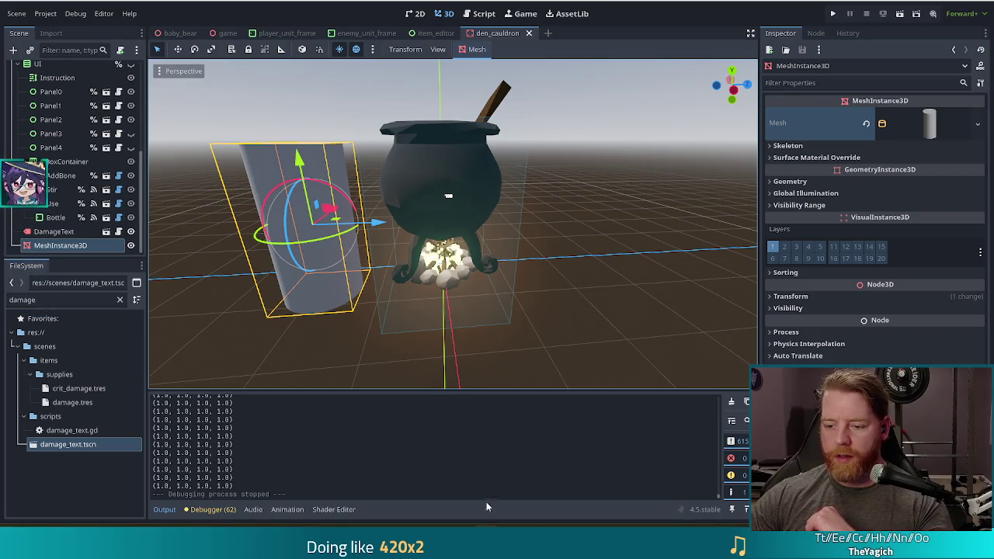
Step: Dismiss Steam's recent-games list and relaunch the project to the 'Load save?' prompt
right_click(621, 543)
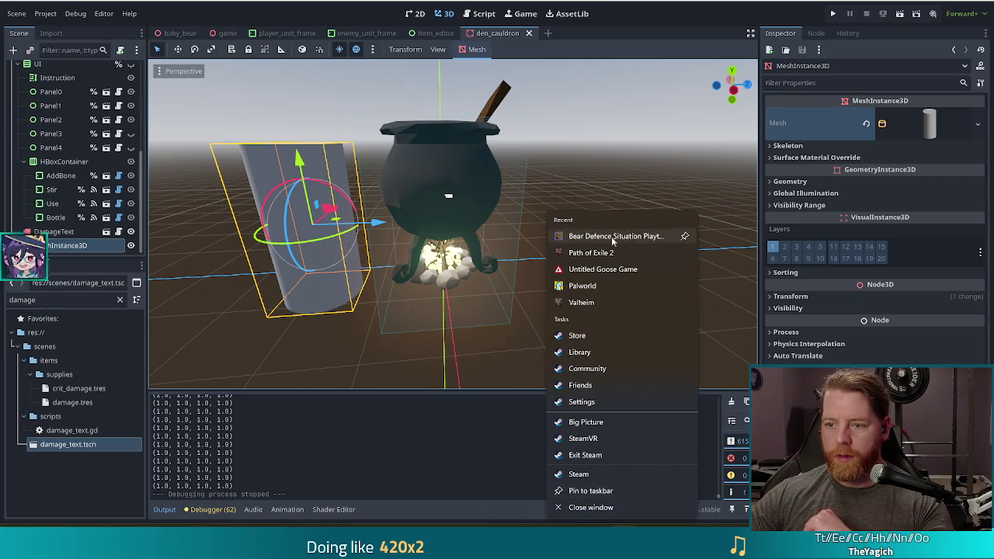
click(206, 290)
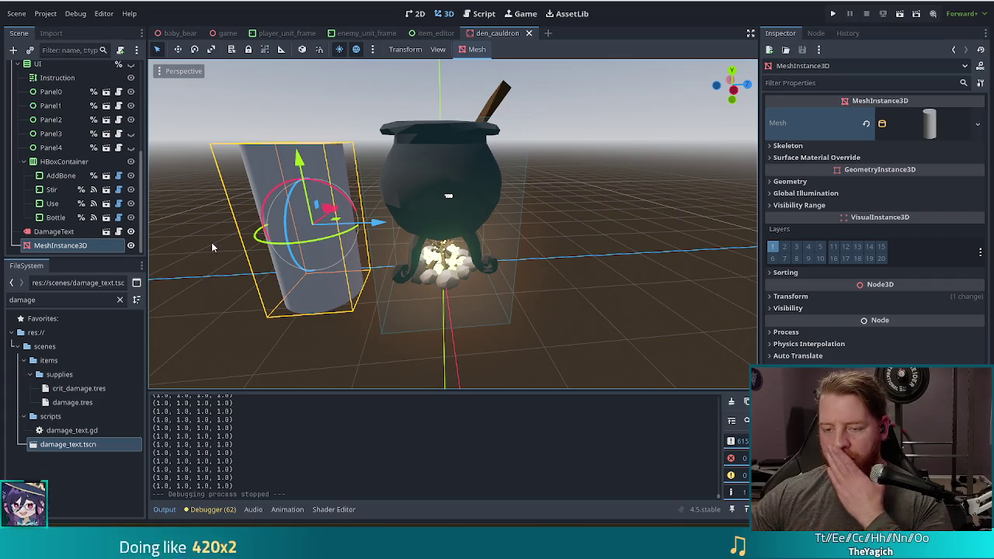
key(F5)
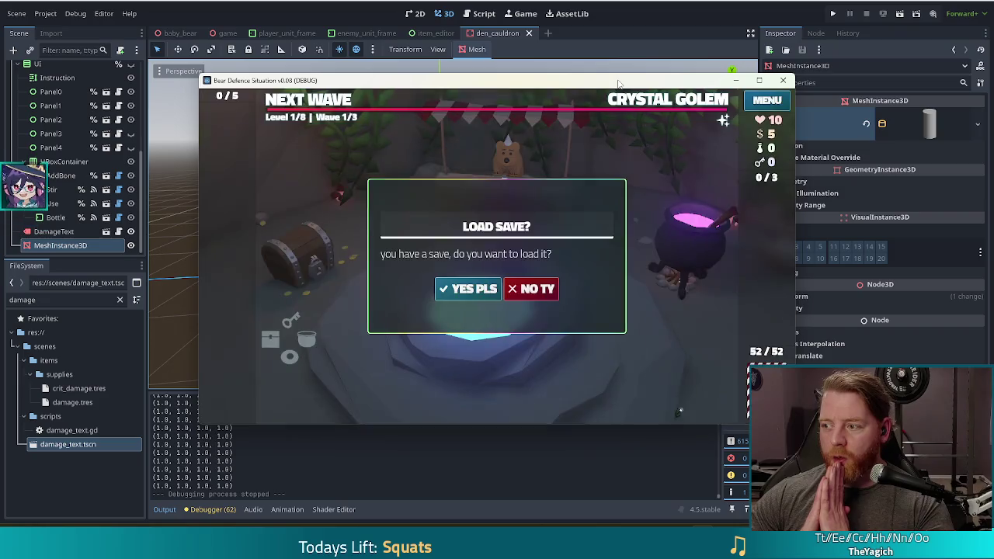
Step: Decline the saved game with 'NO TY' and move the game window up and left
click(544, 285)
mouse_move(659, 84)
mouse_down()
mouse_move(590, 46)
mouse_move(620, 44)
mouse_move(620, 66)
mouse_move(573, 78)
mouse_up()
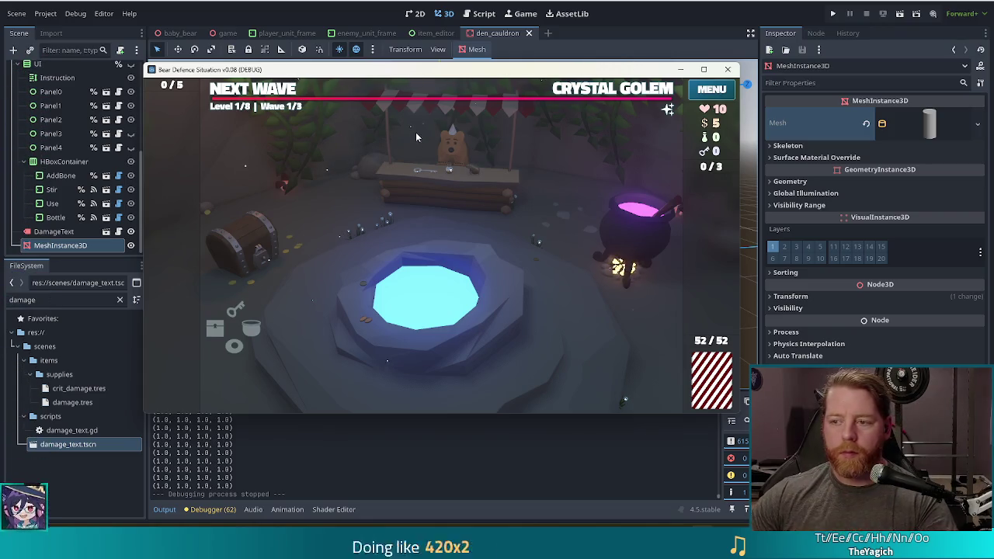
Step: Throw gold into the wishing well and take the Heart of Frost wish
click(370, 277)
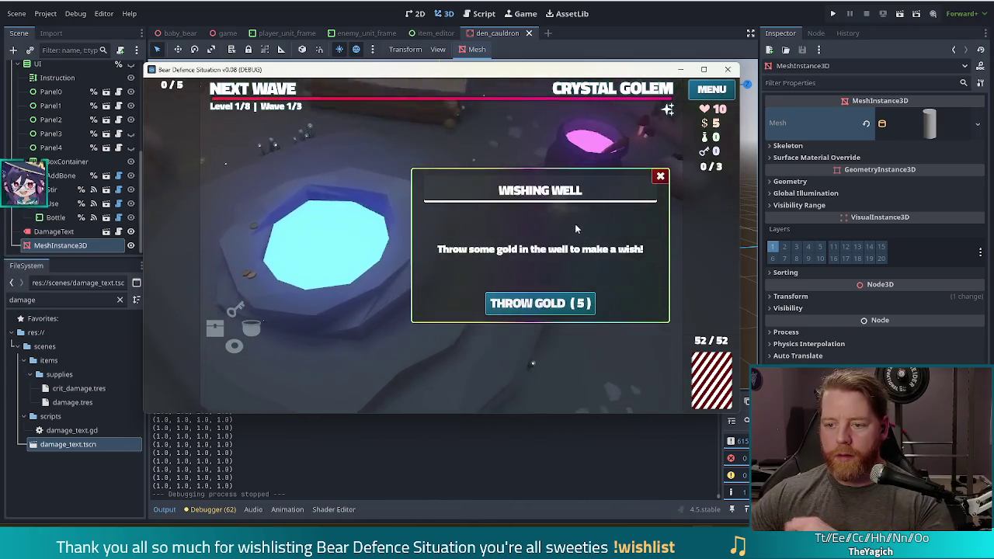
click(549, 304)
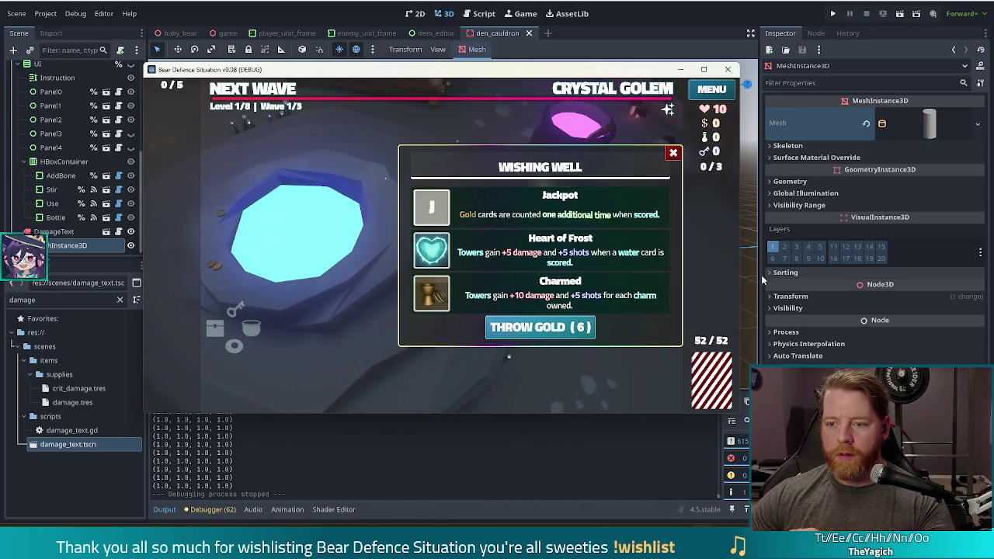
click(433, 255)
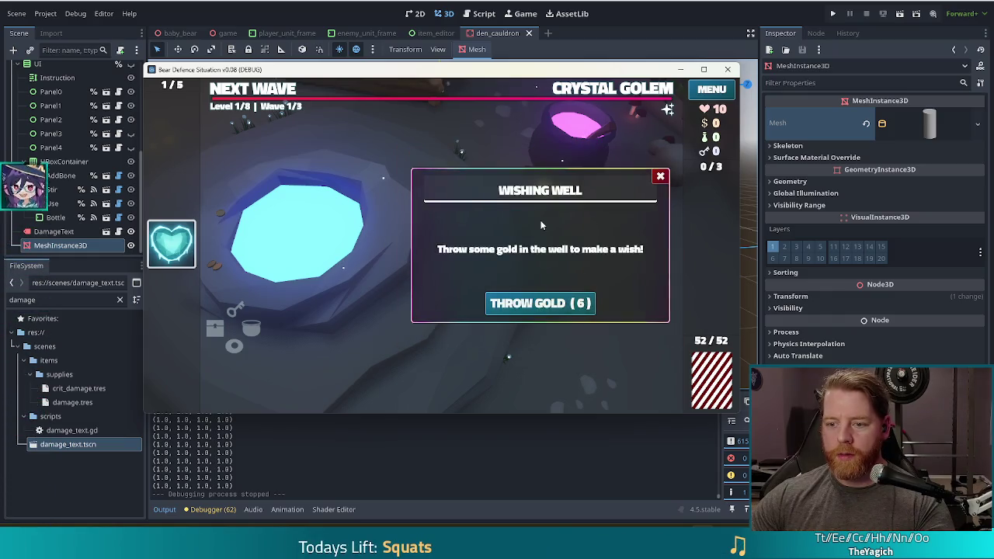
click(658, 176)
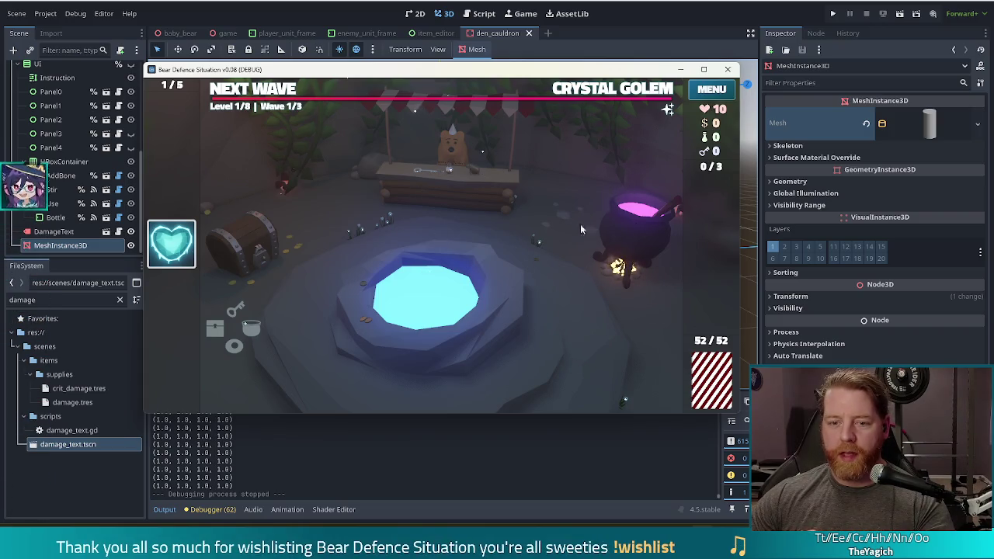
Step: Check the Crystal Golem wave details, then advance to the wave 1 map
click(643, 92)
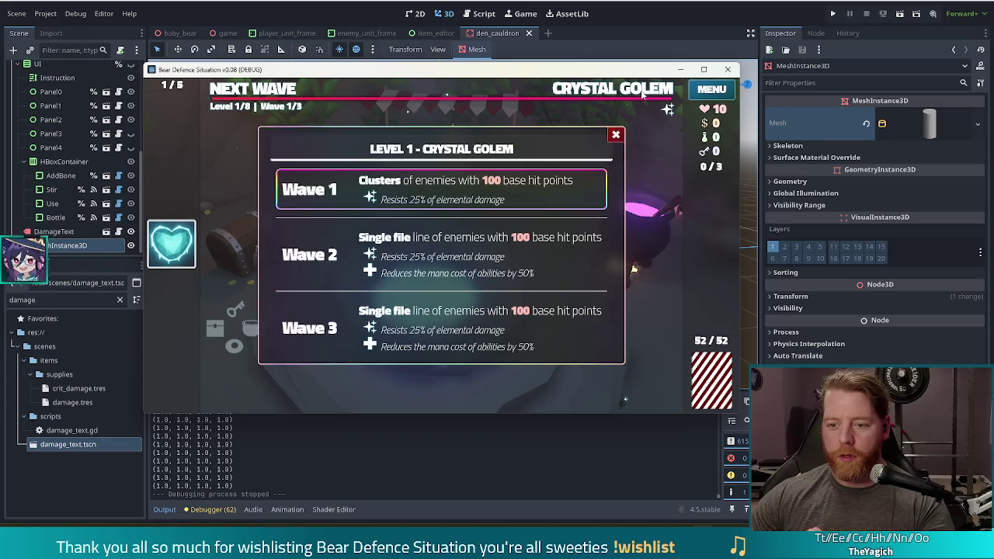
click(616, 134)
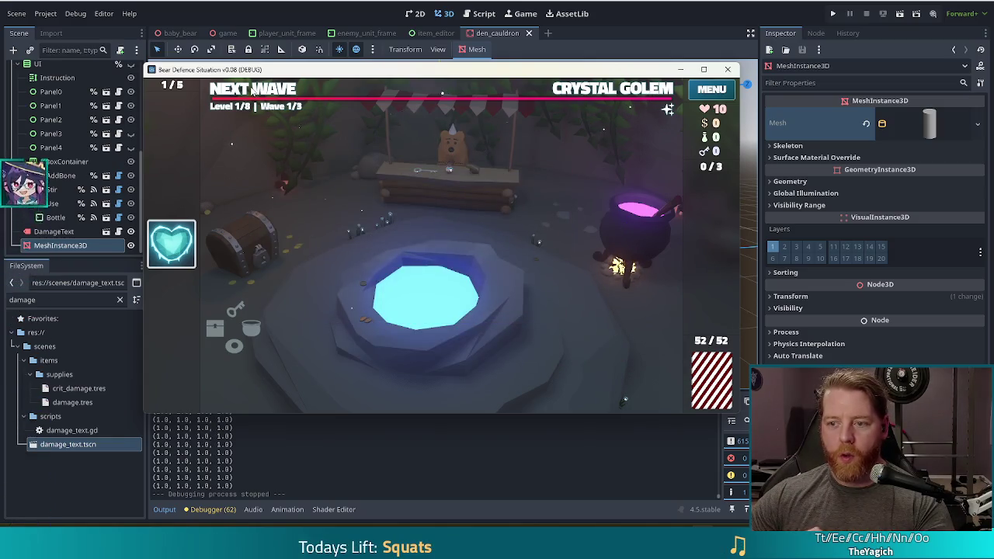
click(256, 89)
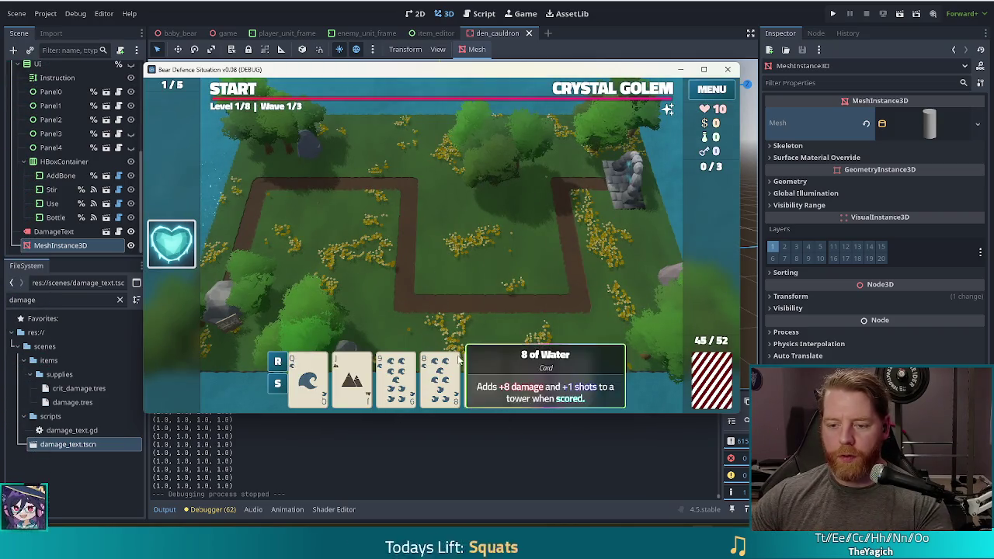
Step: Cycle the hand by discarding unwanted cards, moving the 7 of Fire and sorting by rank
click(439, 377)
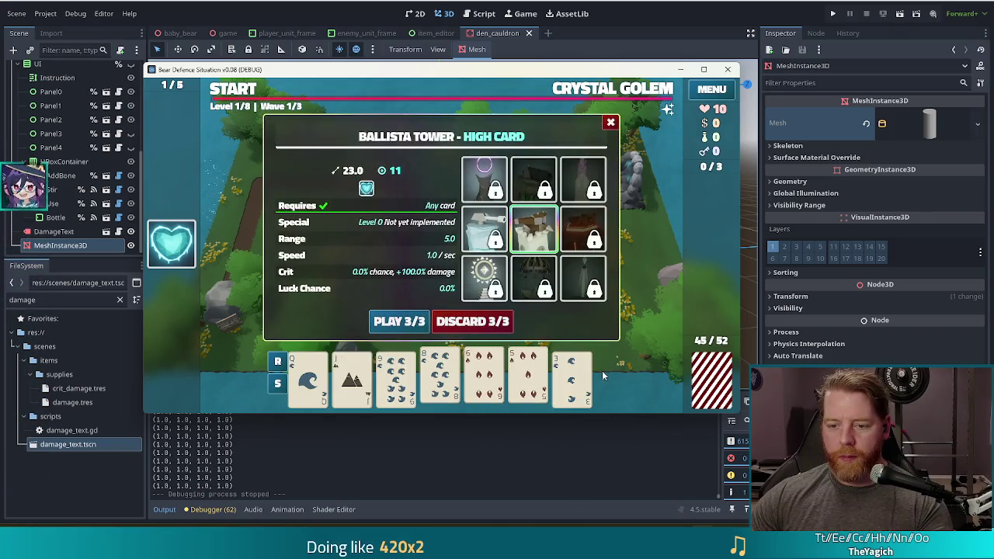
click(571, 379)
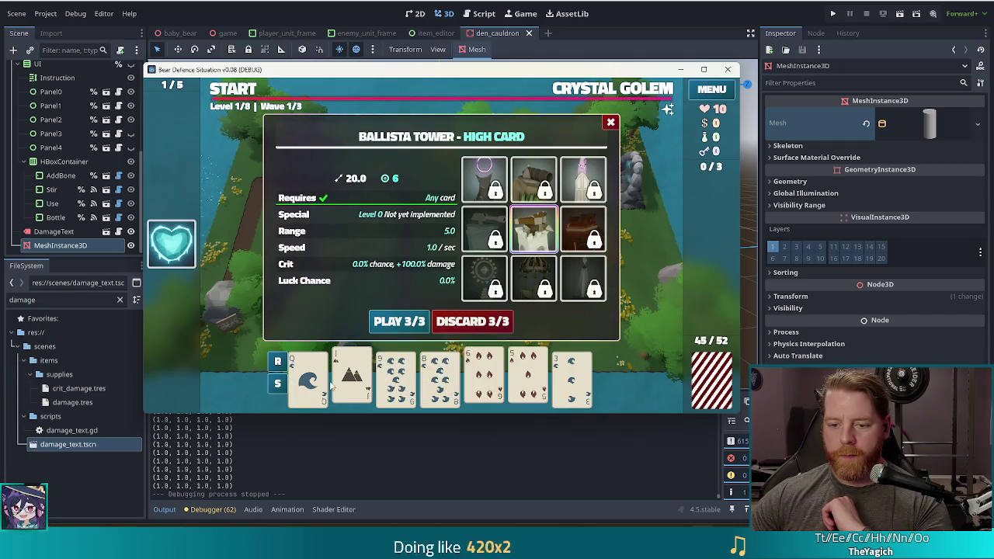
click(473, 320)
drag(528, 377, 357, 365)
click(357, 364)
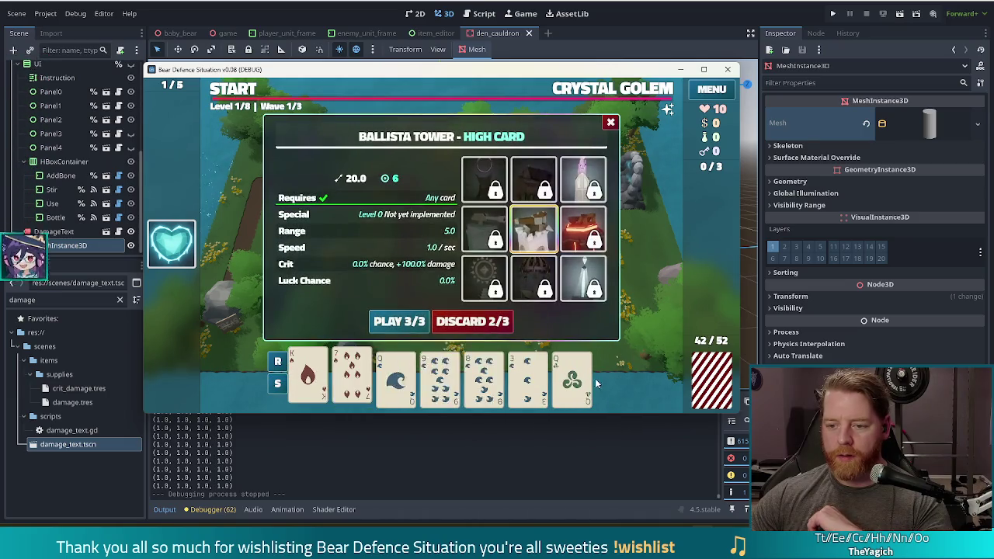
click(466, 323)
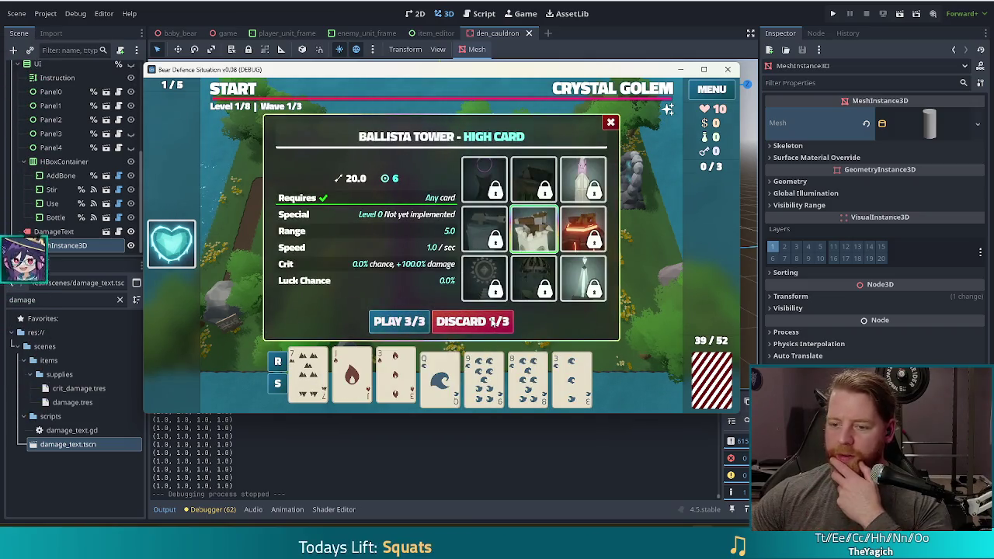
click(493, 321)
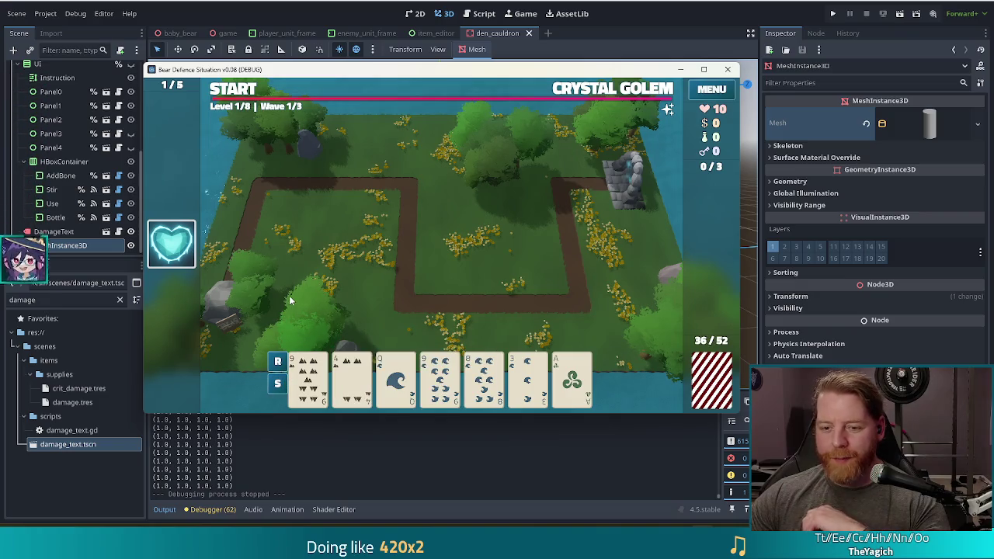
click(278, 361)
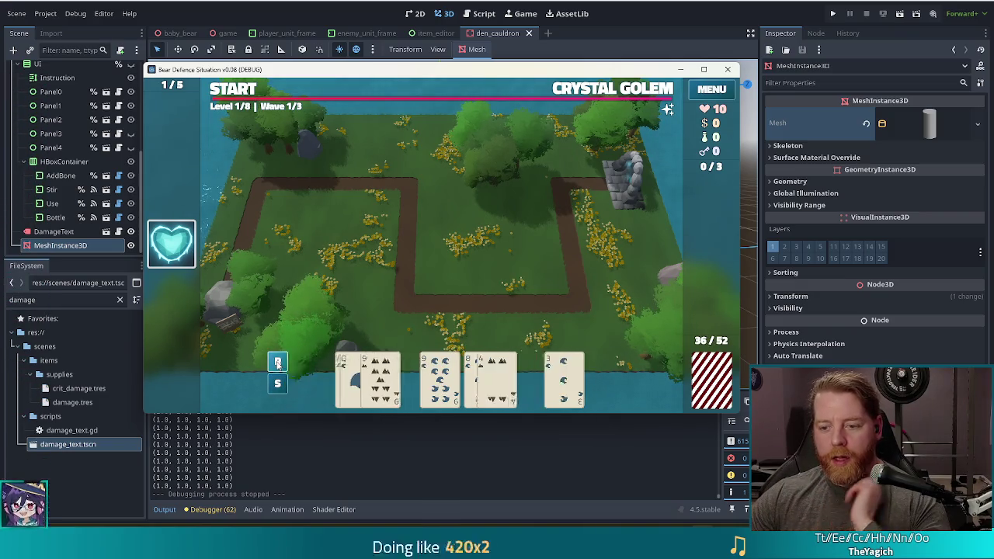
Step: Build two towers from the hand and place them side by side beside the path
click(396, 381)
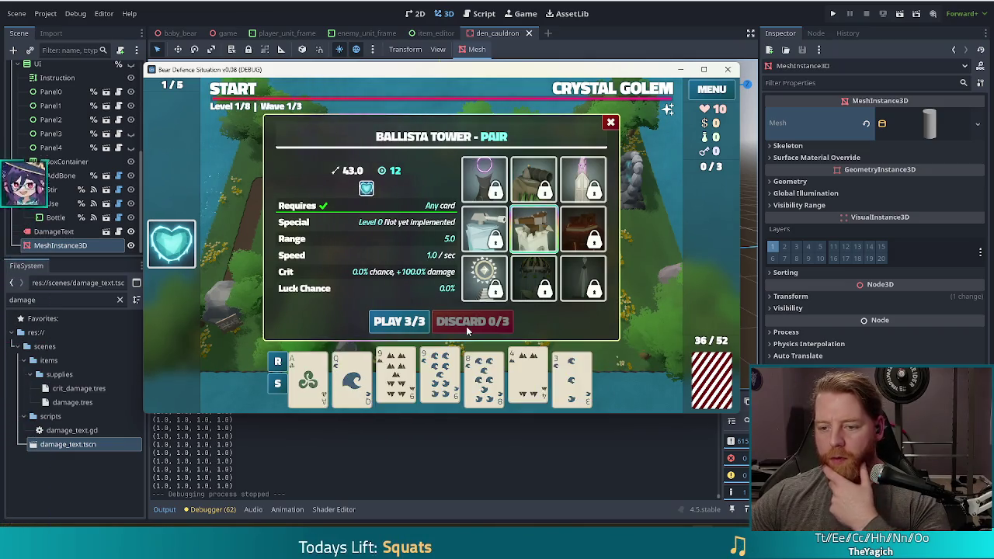
click(399, 321)
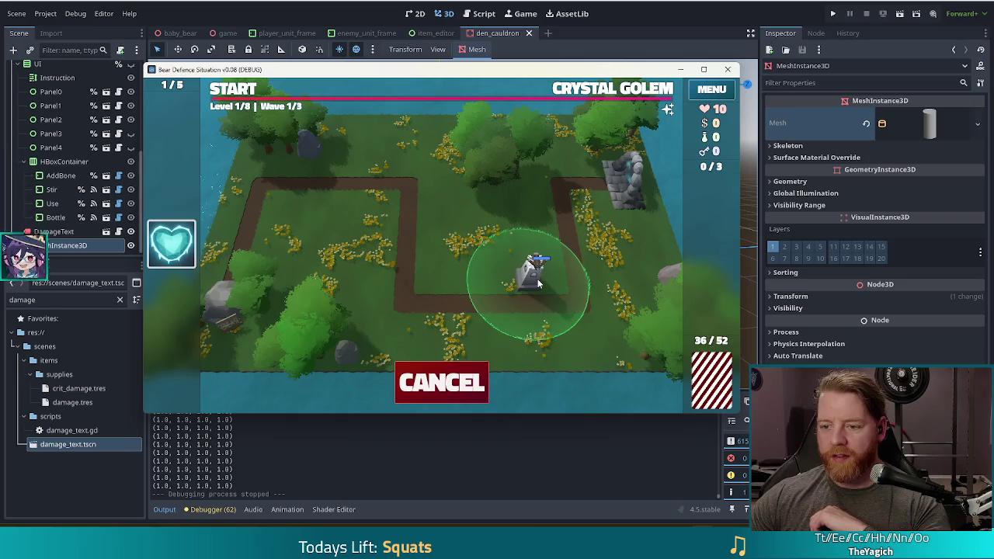
click(548, 281)
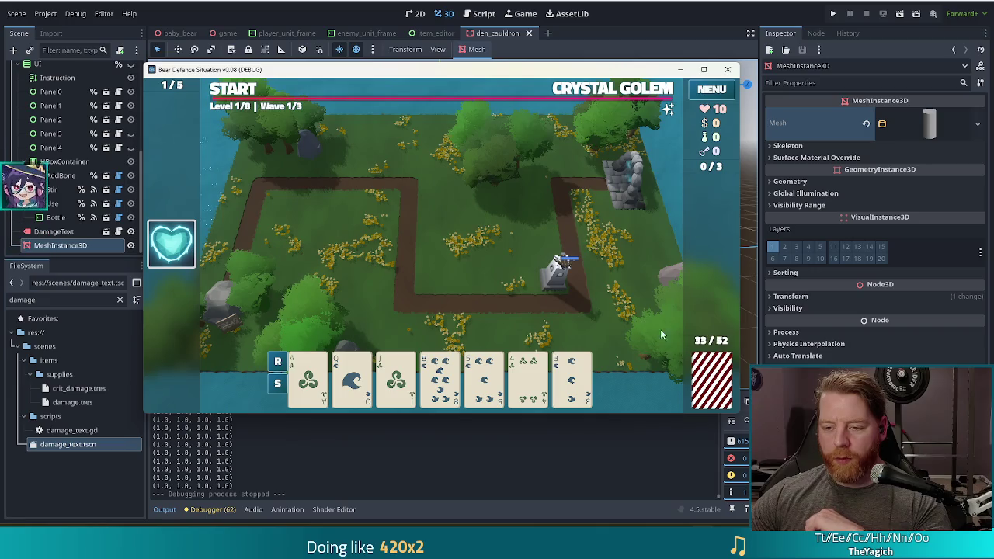
click(381, 393)
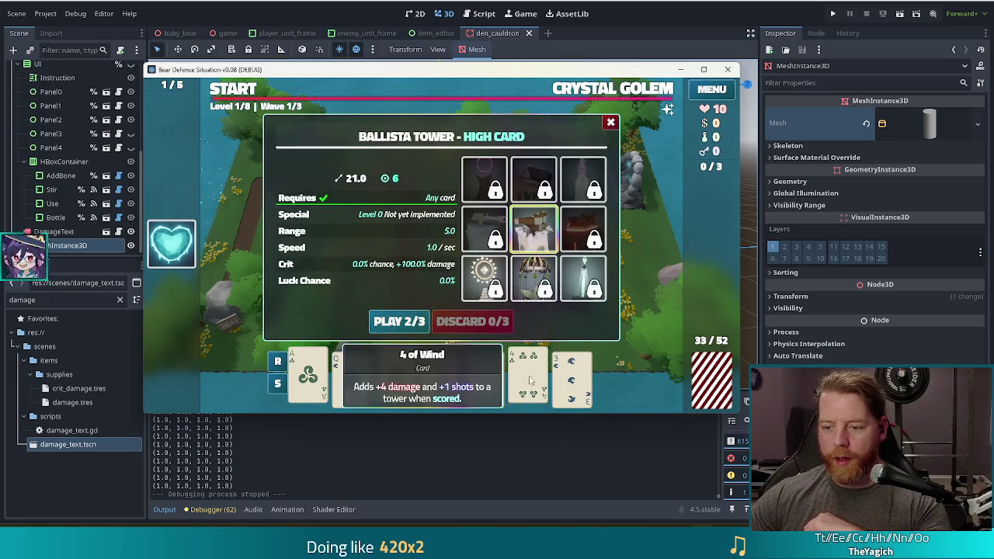
click(400, 323)
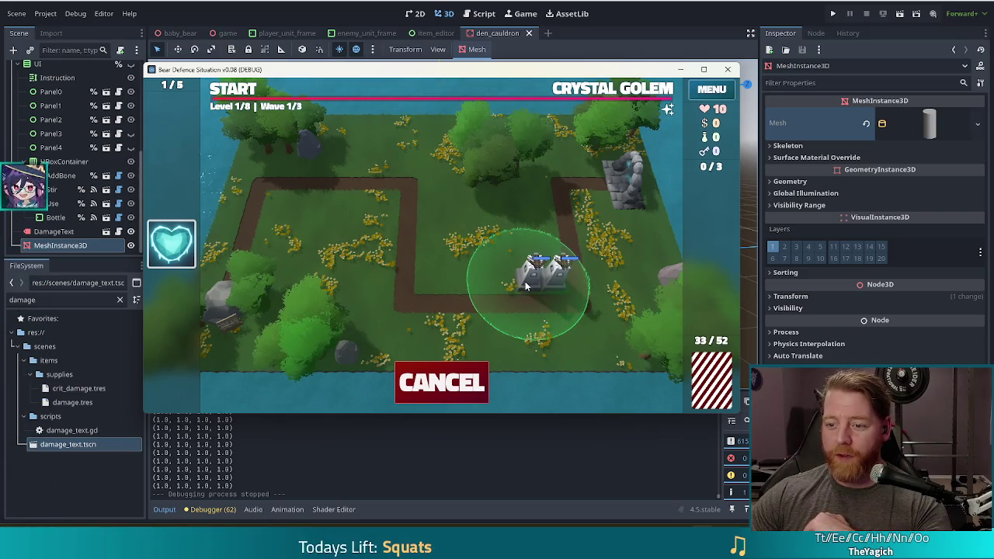
click(525, 281)
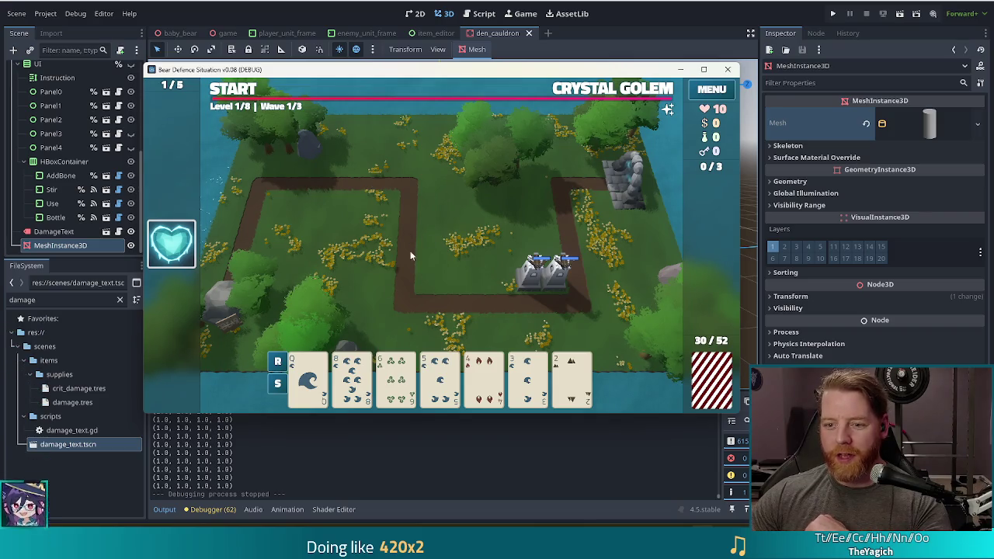
Step: Play a five-card straight as a Ballista and place it beside the existing towers
click(396, 378)
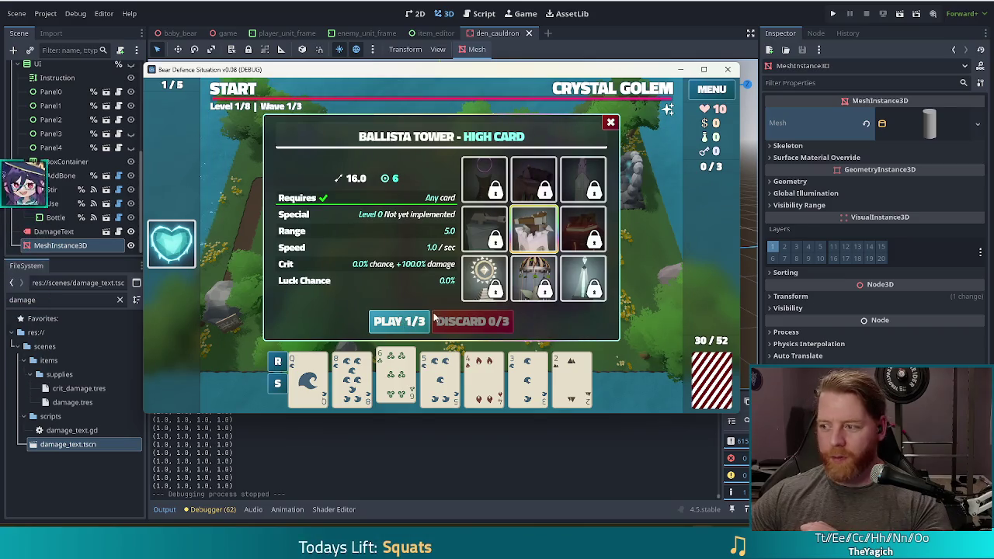
click(400, 374)
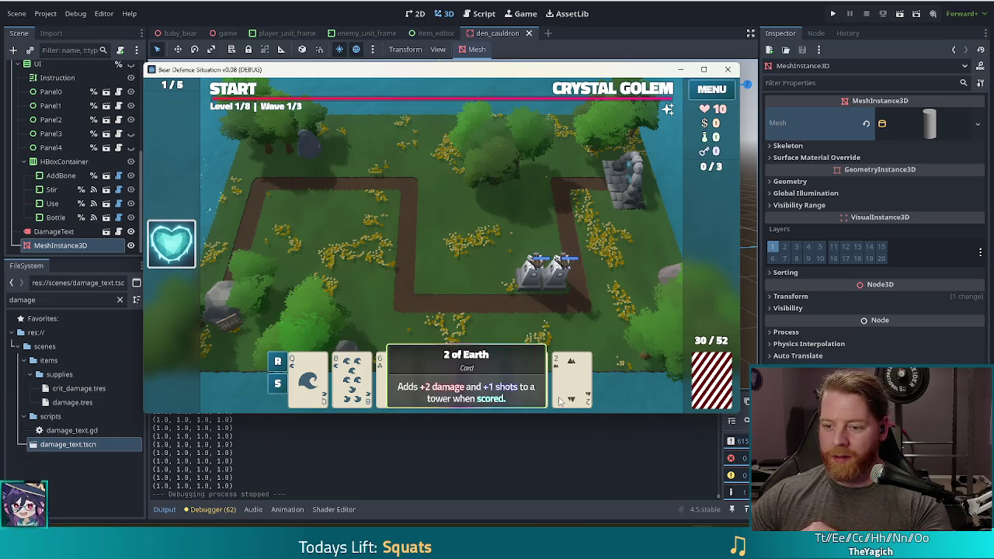
click(570, 380)
click(528, 381)
click(483, 381)
click(440, 380)
click(396, 381)
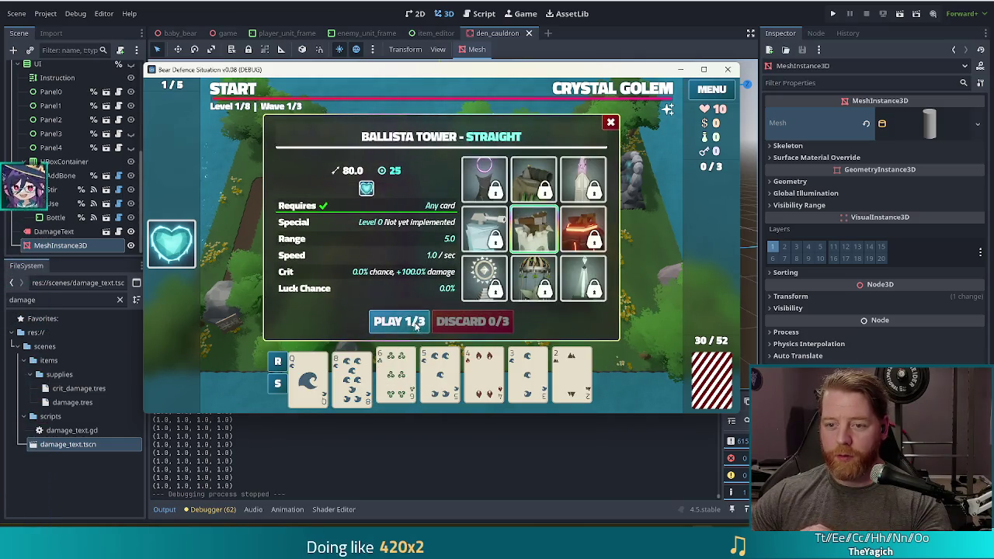
click(392, 324)
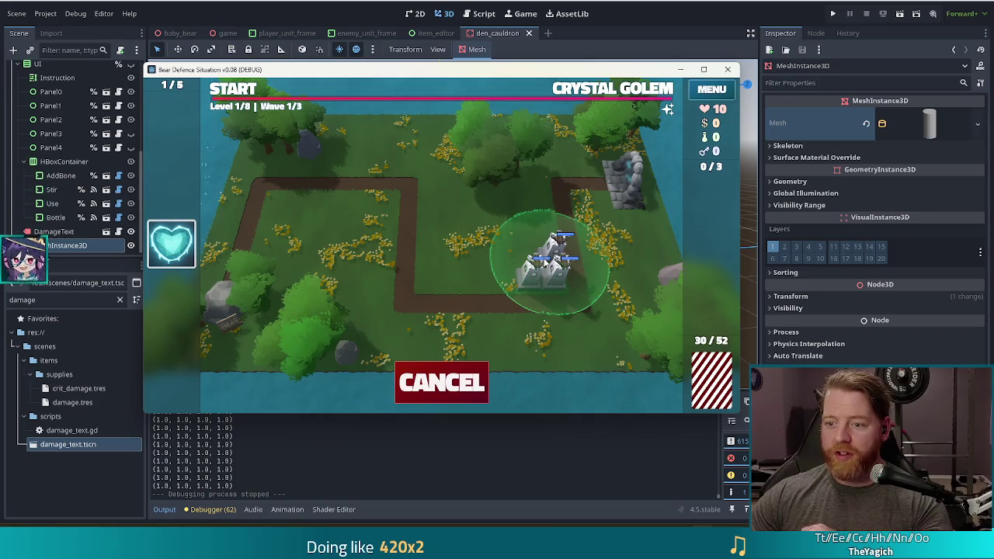
click(544, 257)
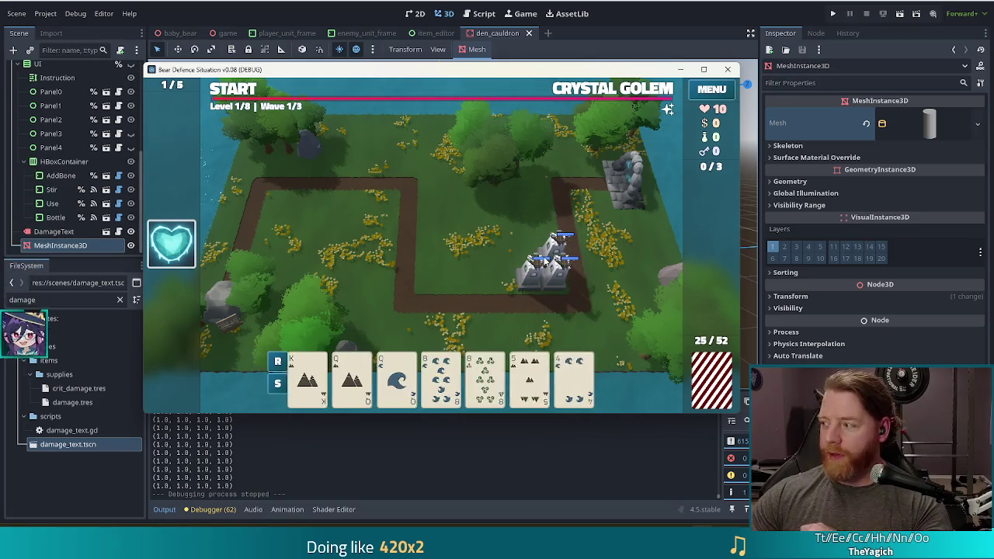
Step: Run wave 1 and accept the Wave Complete results to move on to wave 2
click(237, 90)
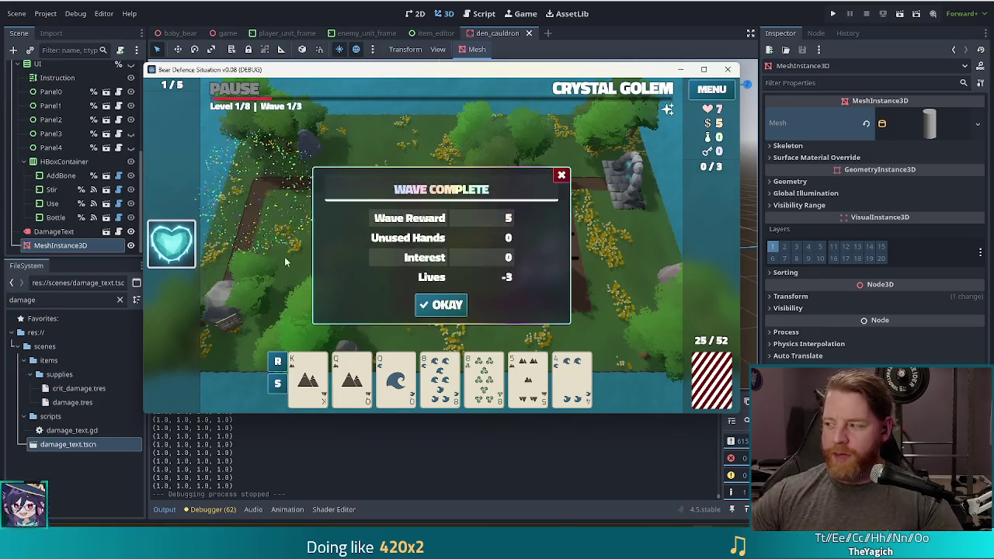
click(455, 306)
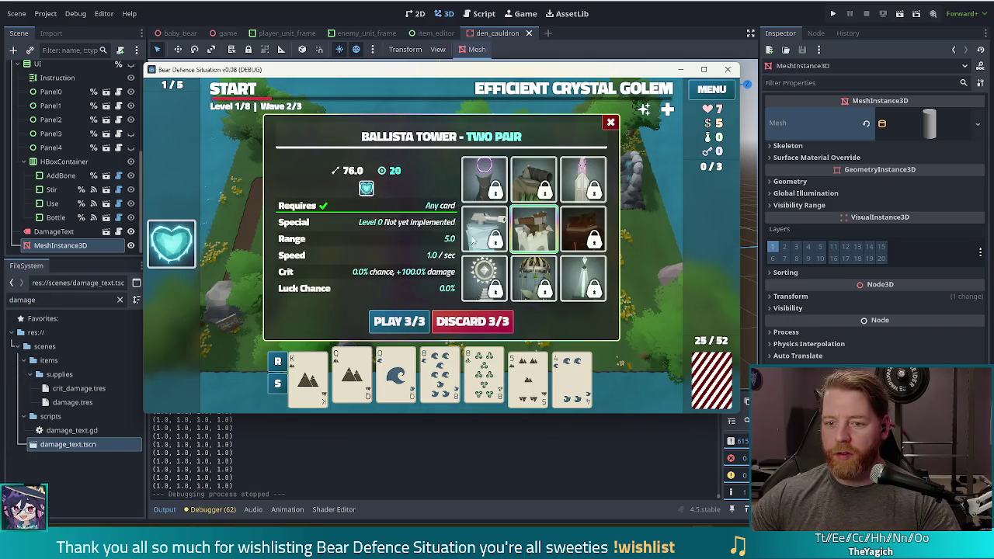
Step: Place two more Ballista towers along the lower path, discarding unwanted cards, then start wave 2
click(413, 325)
click(503, 285)
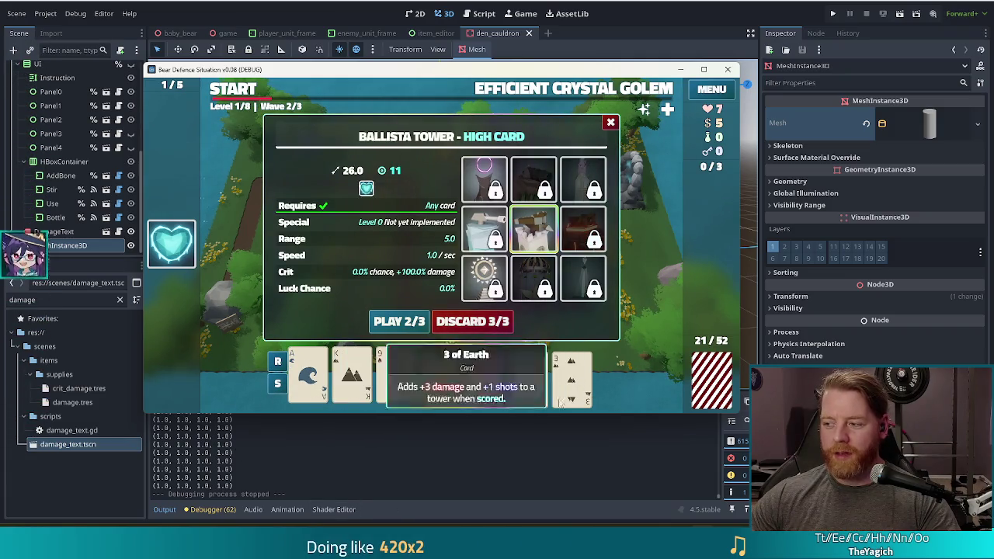
click(473, 322)
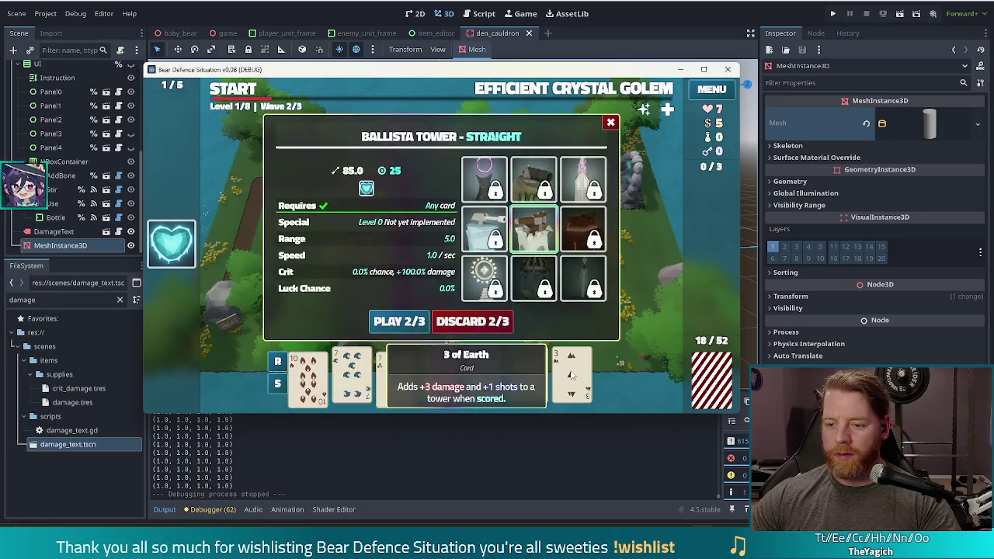
click(409, 329)
click(518, 266)
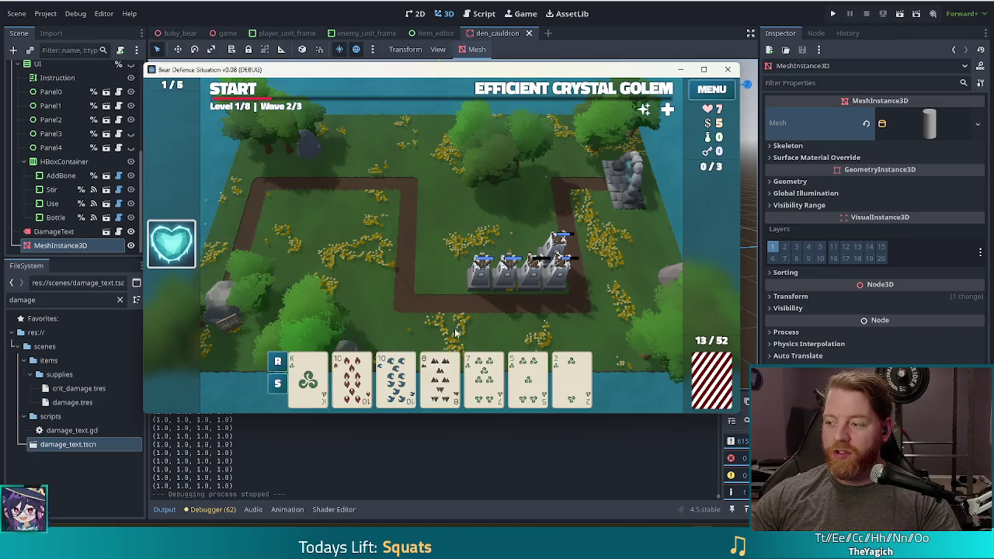
key(space)
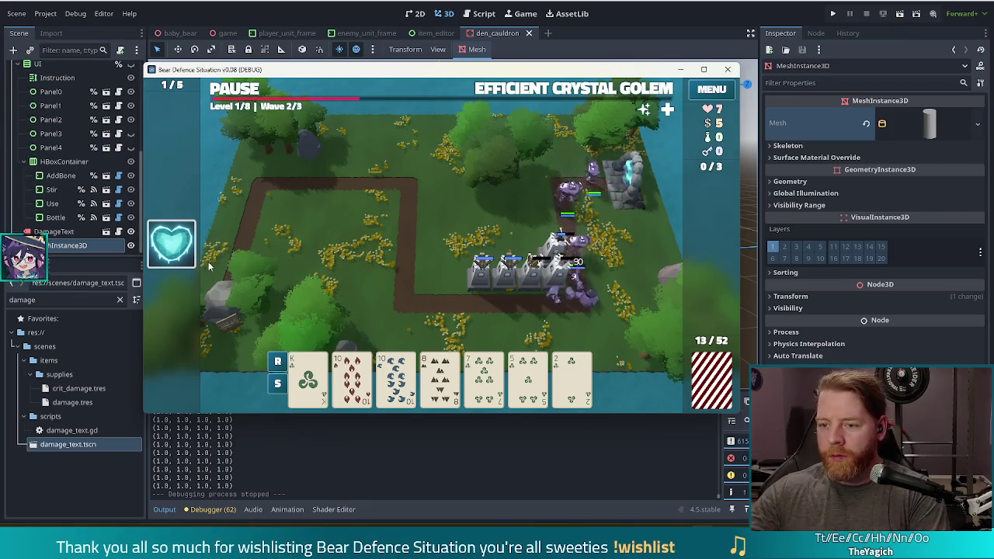
mouse_move(534, 365)
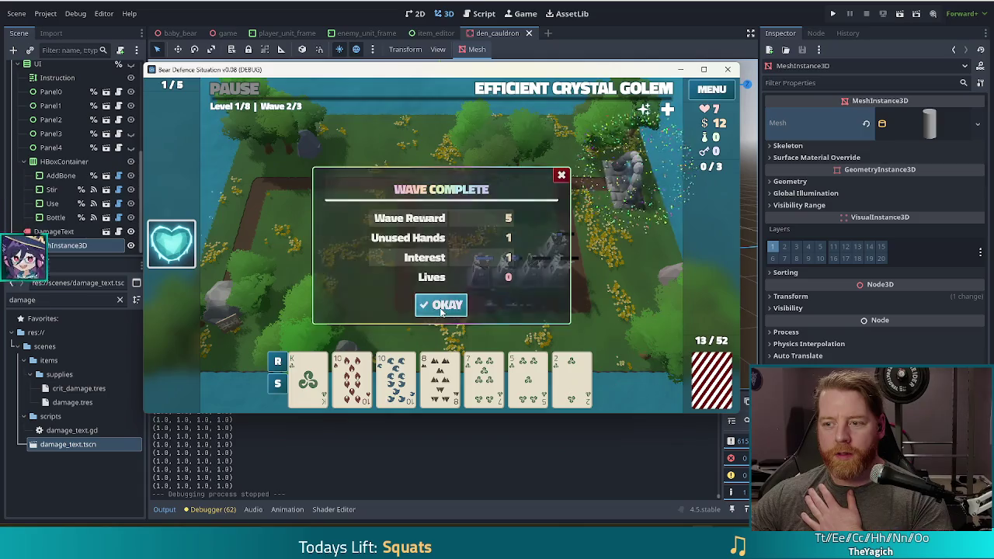
Step: Dismiss the wave results and discard a card for a fresh hand
click(445, 304)
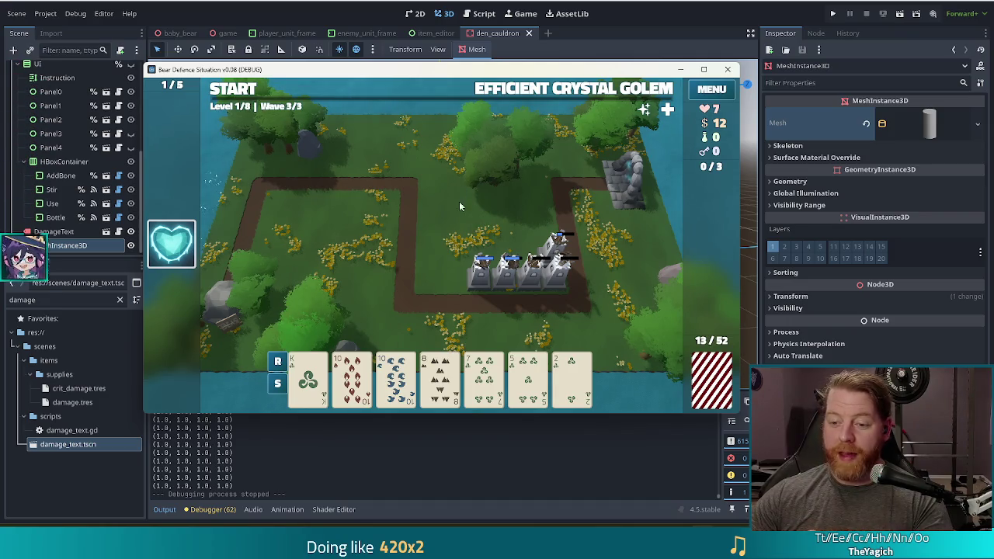
click(440, 379)
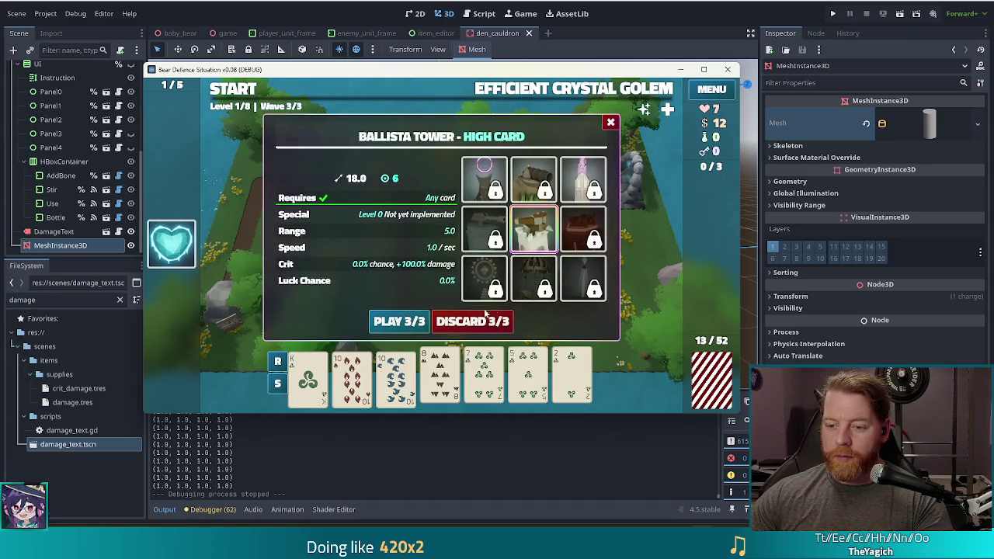
click(453, 324)
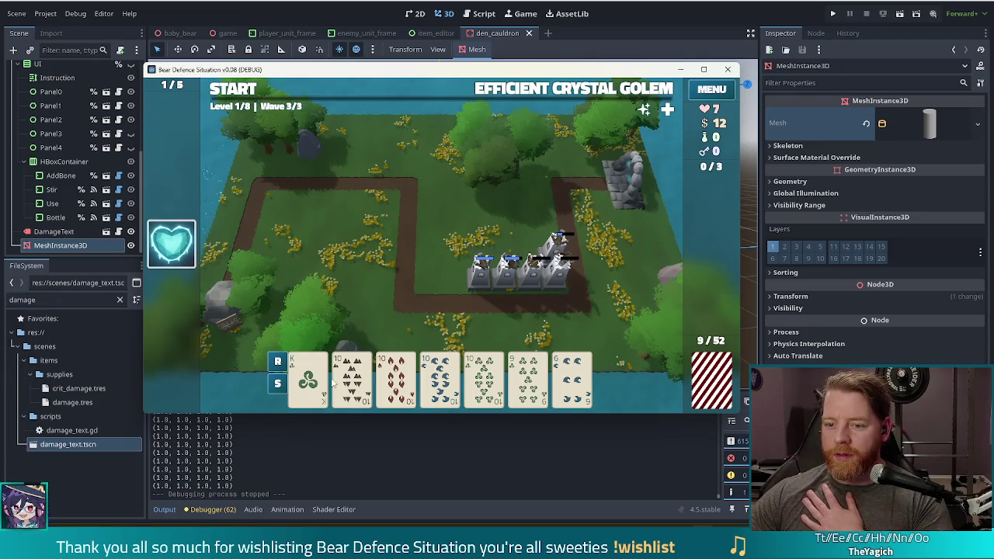
Step: Play the four 10s as a Ballista tower, place it, and clear the third wave
click(396, 379)
click(439, 379)
click(484, 379)
click(352, 379)
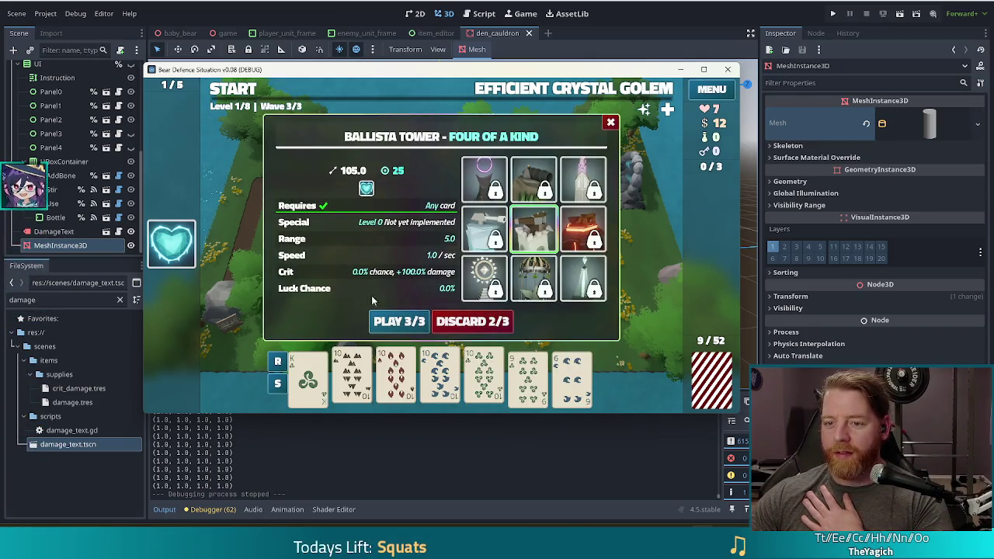
click(386, 324)
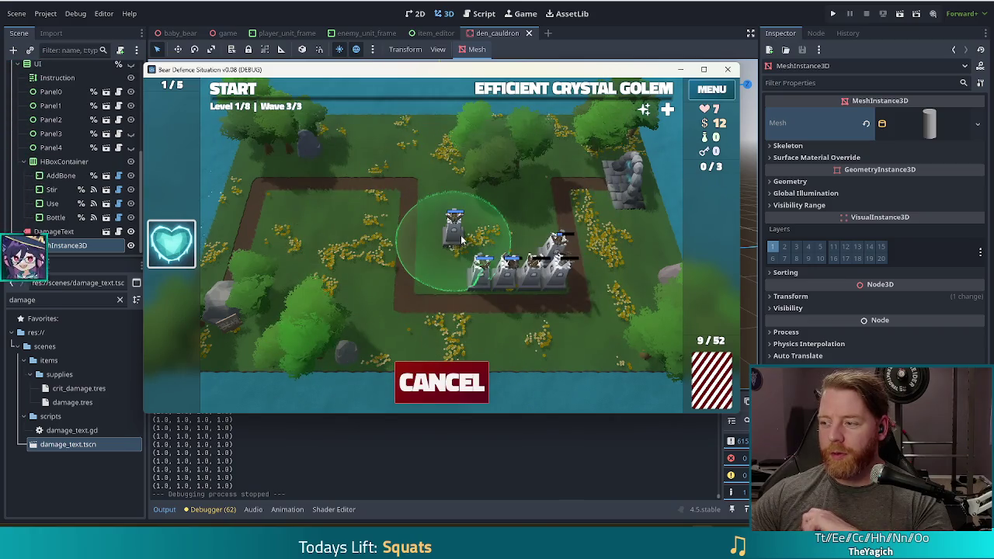
click(462, 279)
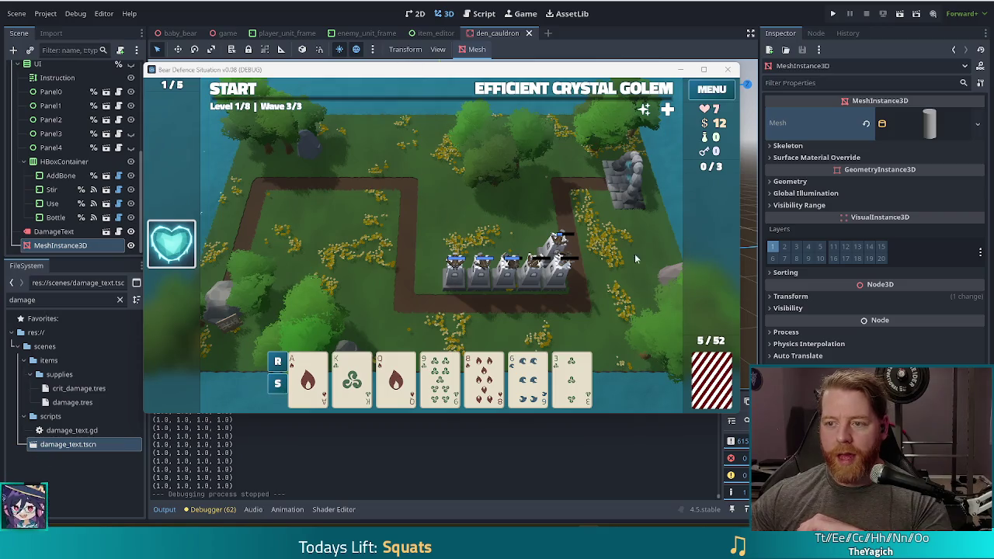
click(232, 90)
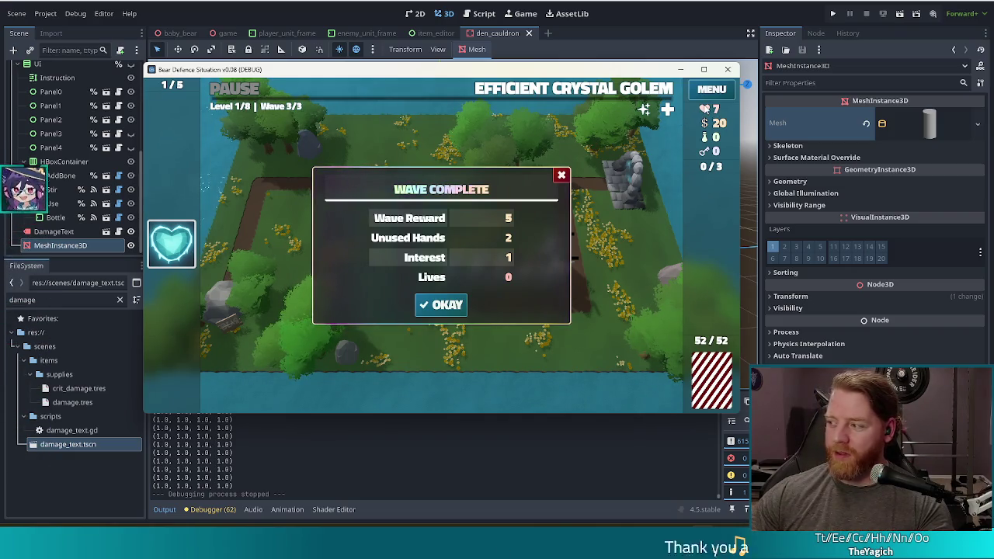
click(449, 305)
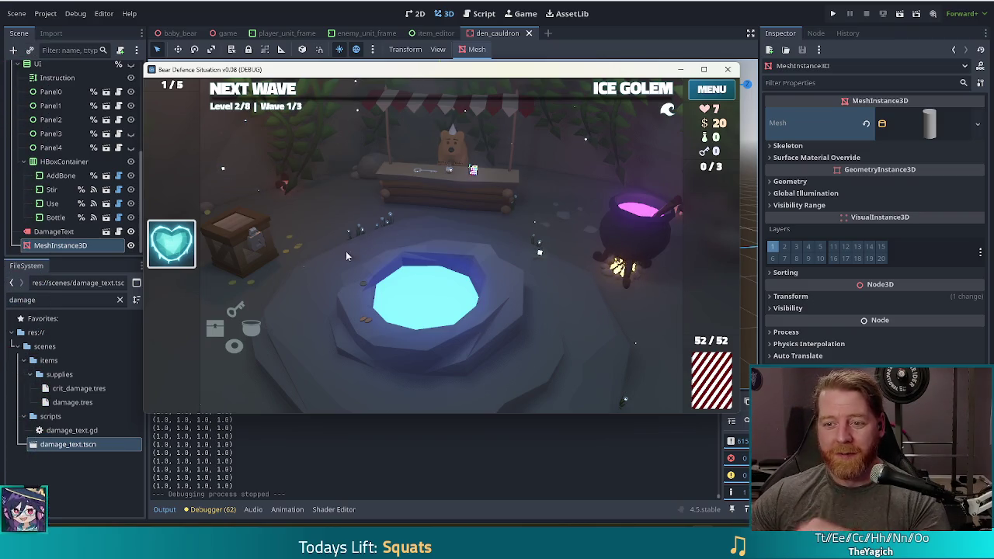
Step: Wish at the Wishing Well for the Trash Can, then buy the Key for 5 gold
click(525, 298)
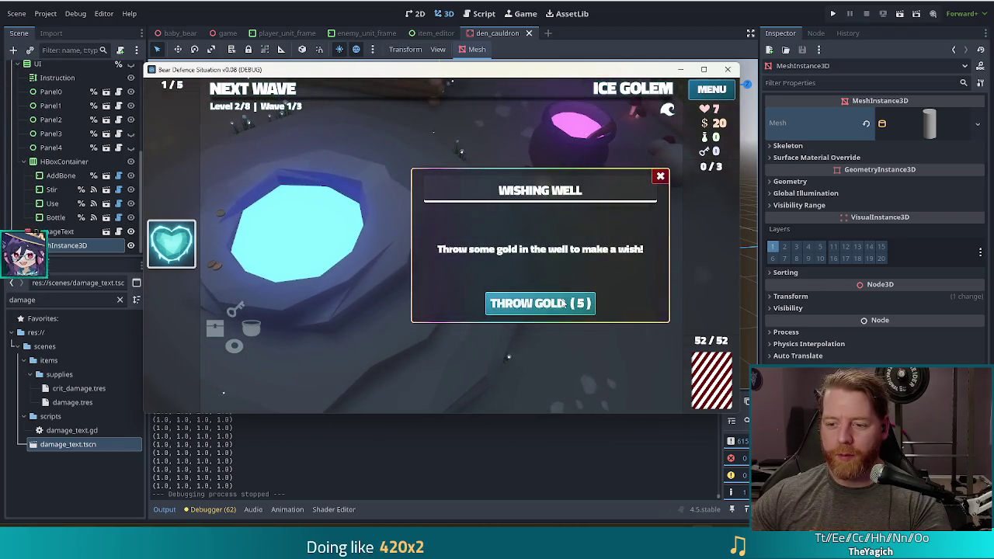
click(563, 303)
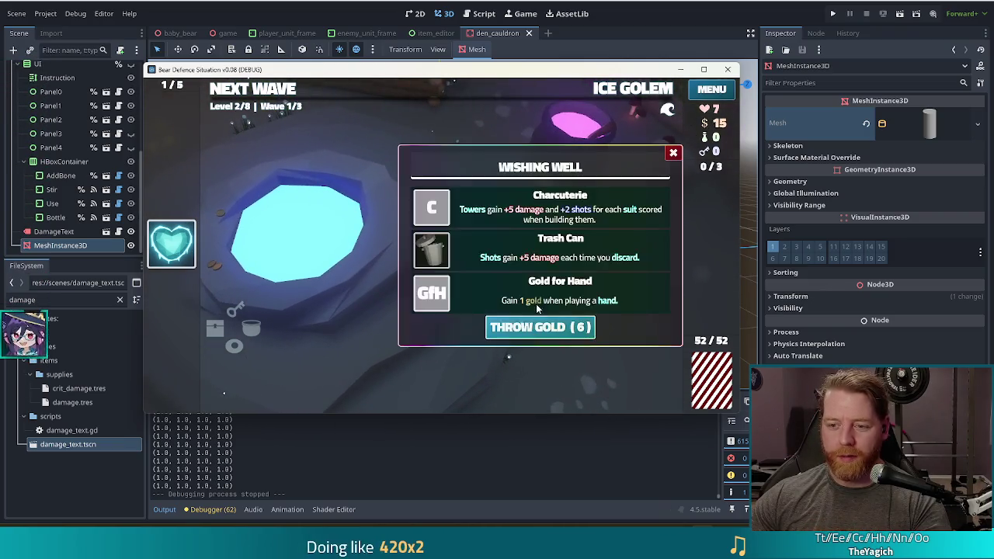
click(437, 255)
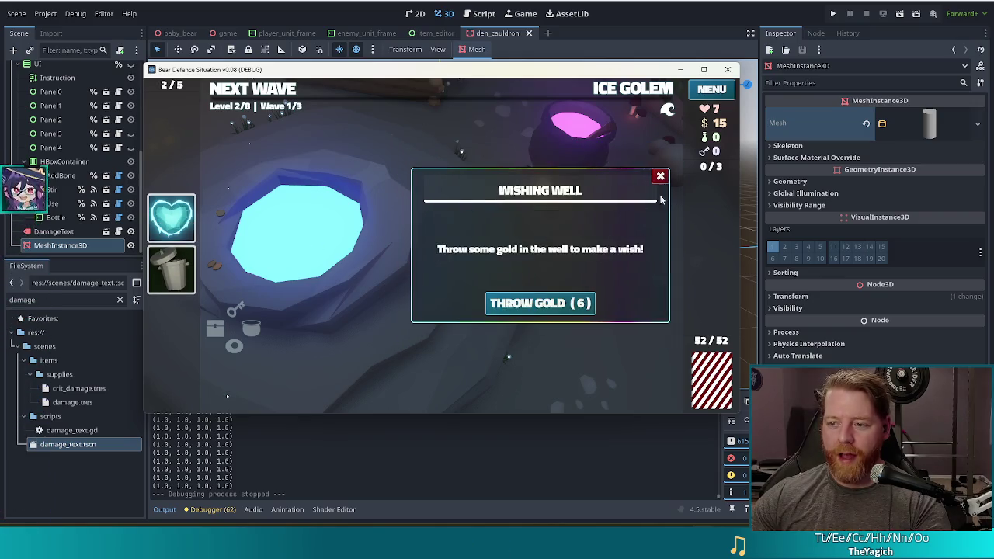
click(411, 148)
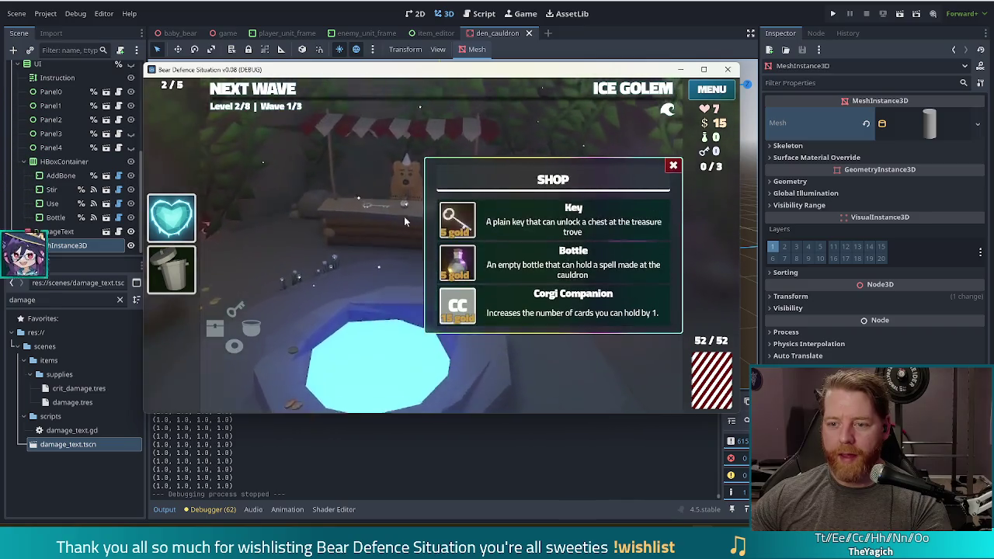
click(458, 219)
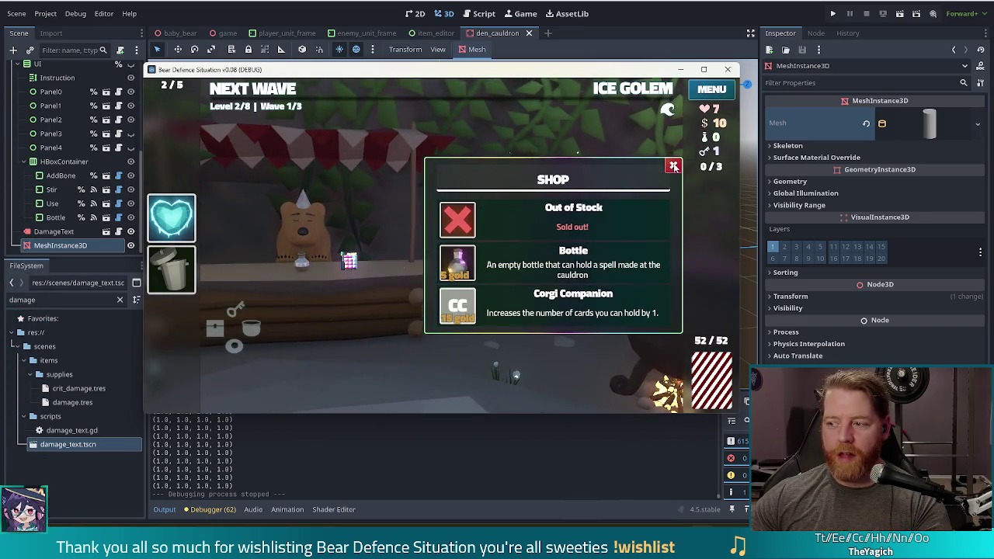
click(673, 166)
Step: Open the hoard's Supply Crate and apply the Ammo Upgrade to a tower
click(360, 261)
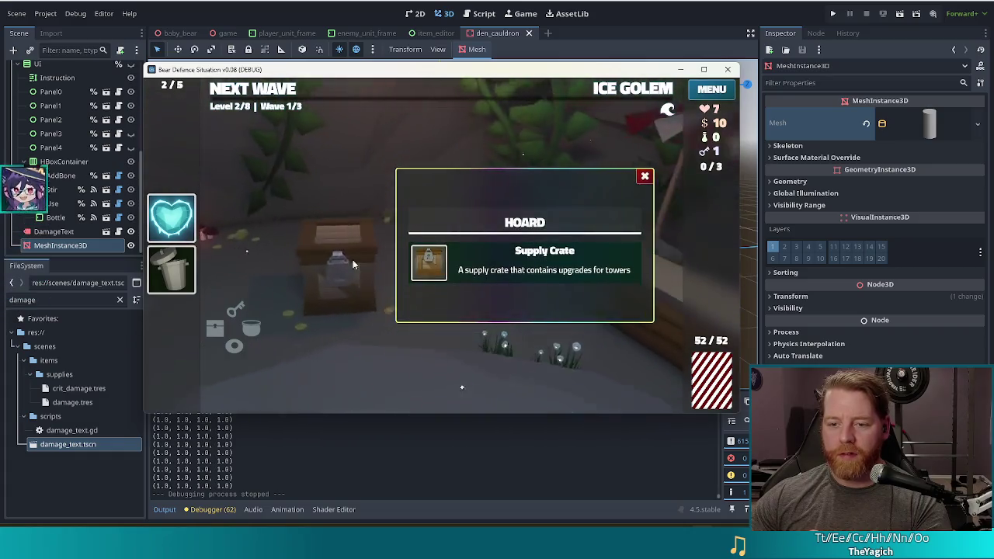
click(432, 274)
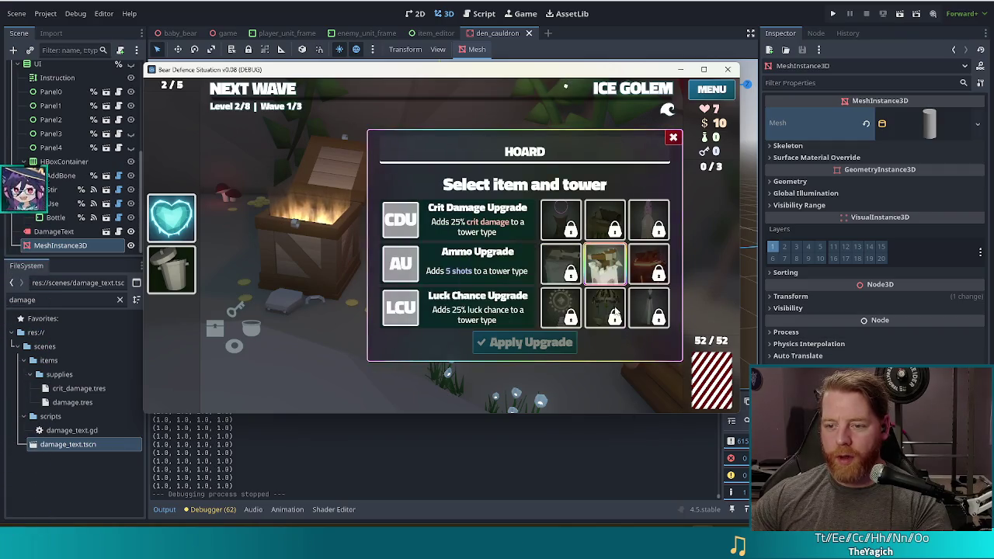
click(455, 268)
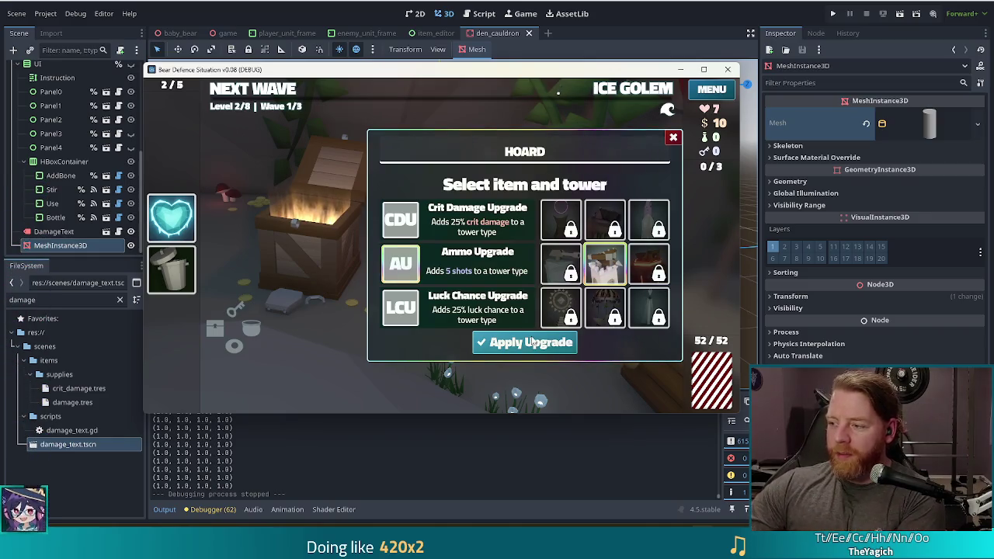
click(532, 343)
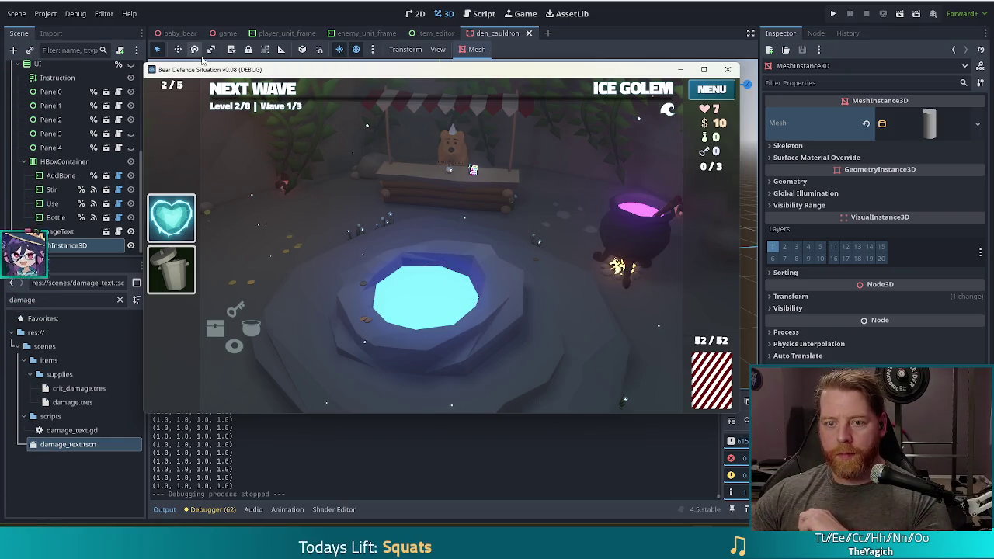
Step: Start and pause Level 2's wave, then place a two-pair ballista tower beside the path
click(276, 92)
click(230, 91)
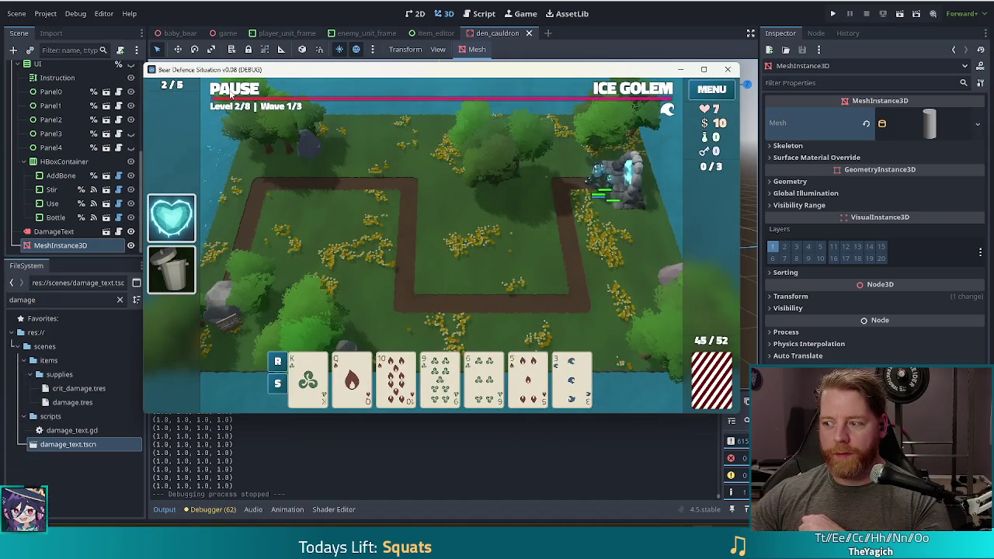
click(237, 90)
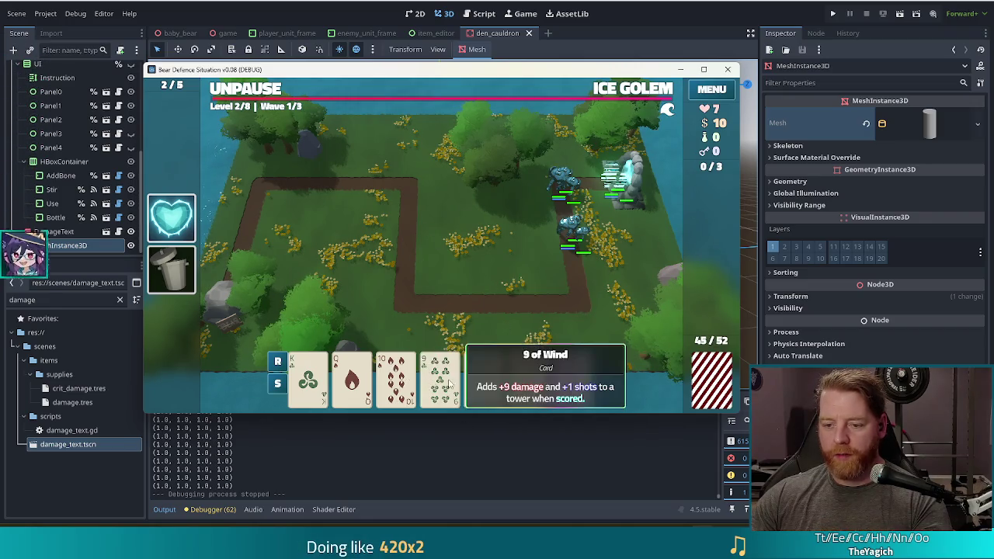
click(528, 378)
click(472, 320)
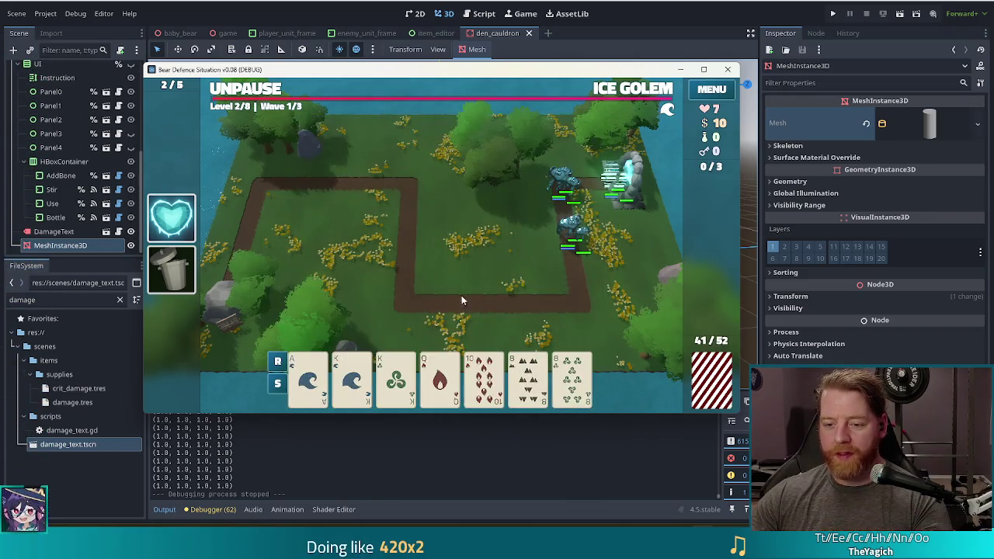
click(440, 378)
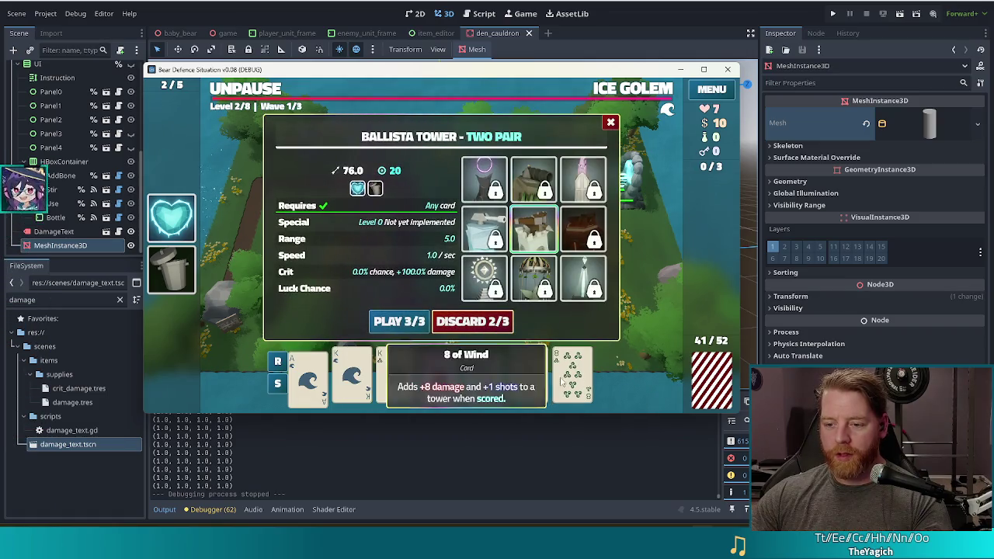
click(399, 321)
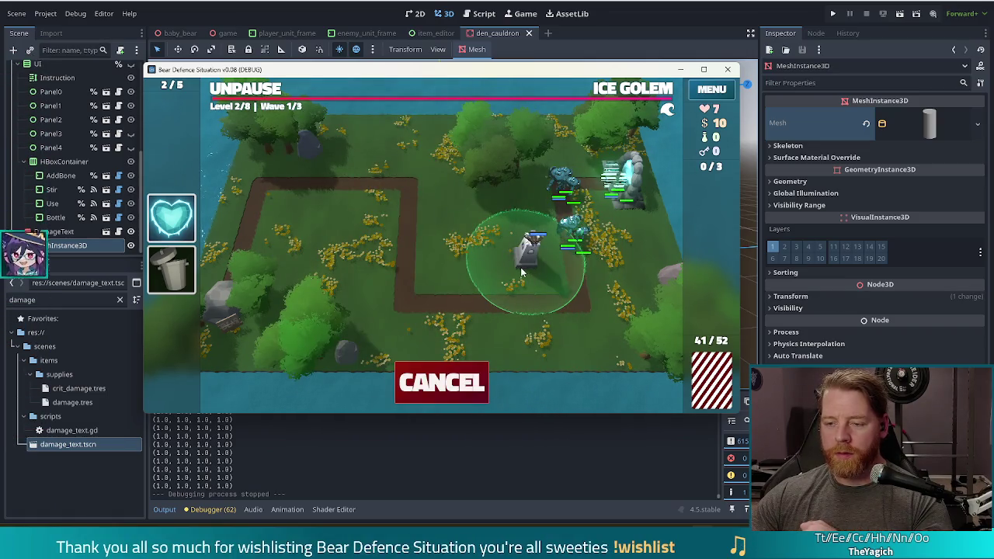
click(521, 271)
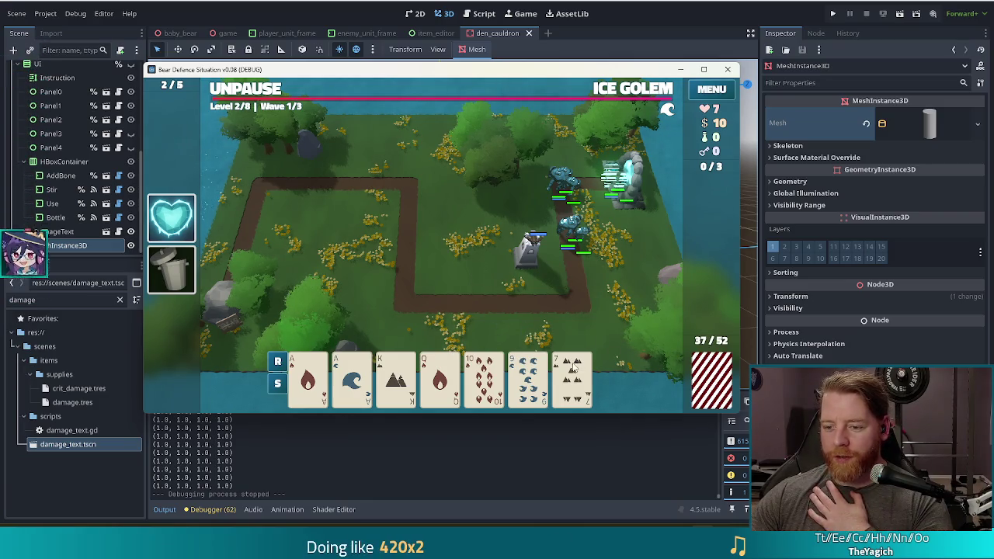
Step: Build a Royal Flush hand and place its tower beside the first ballista
click(586, 365)
click(490, 319)
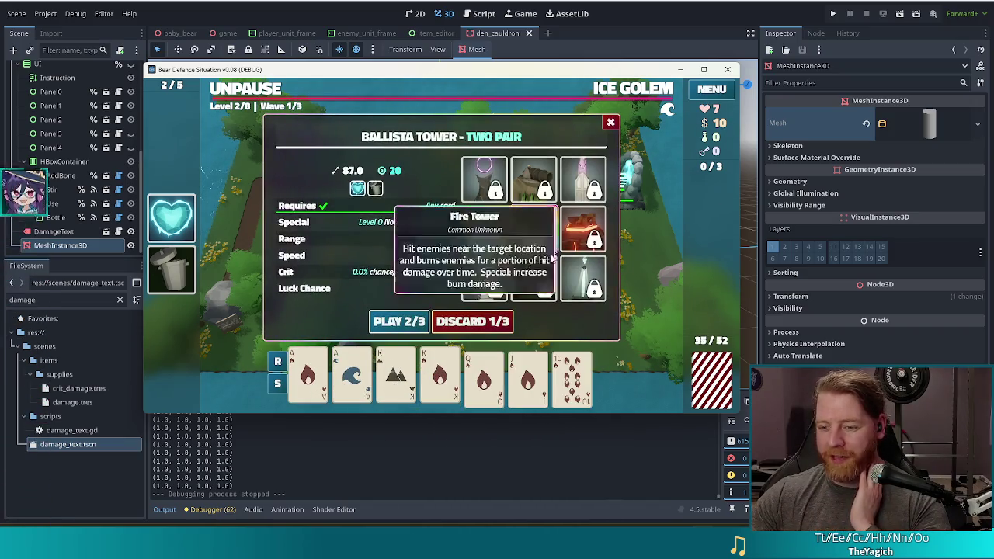
click(497, 384)
click(487, 386)
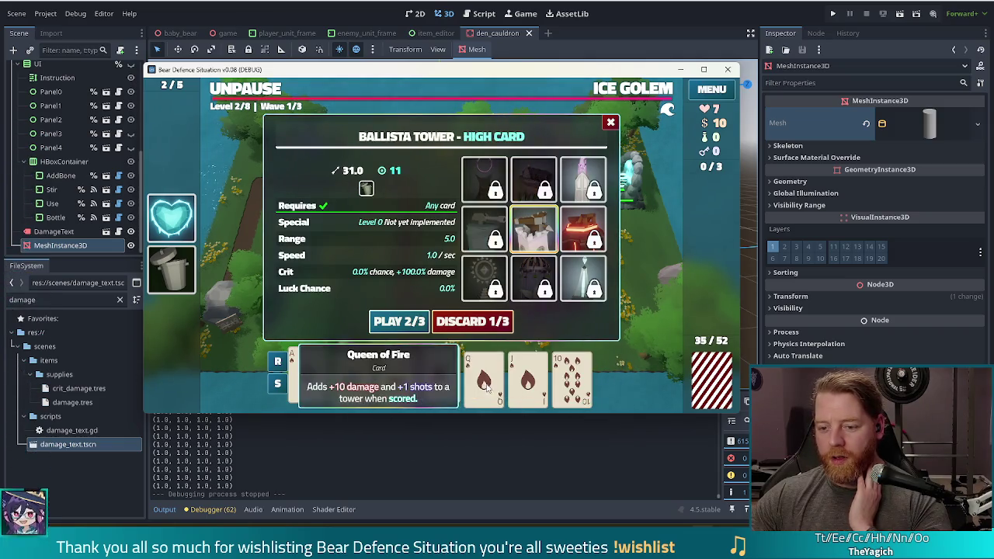
click(578, 384)
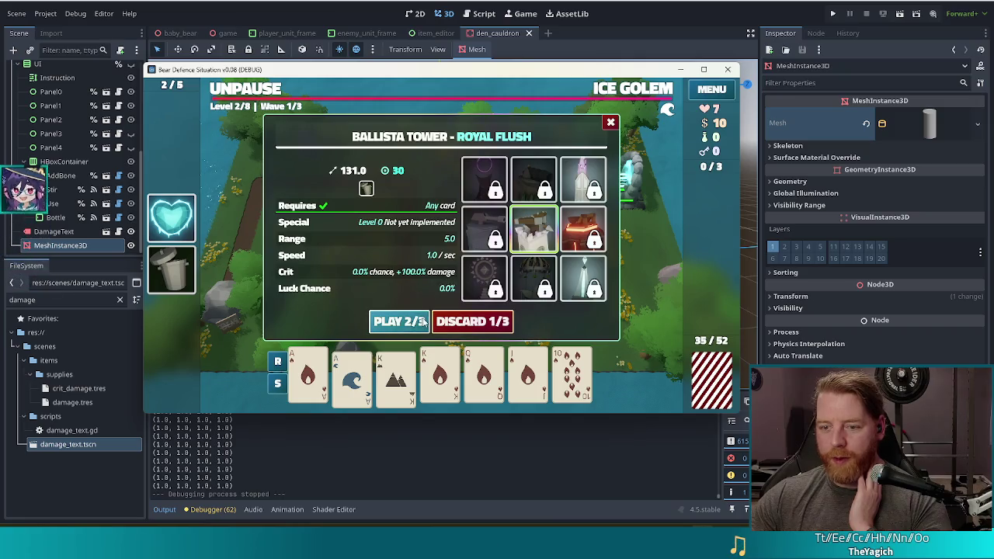
click(398, 321)
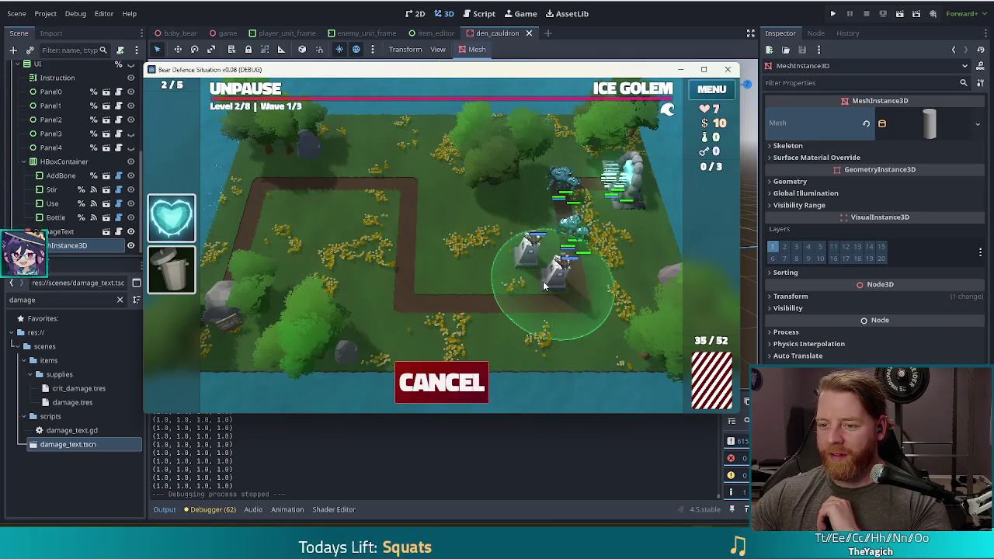
click(555, 272)
Step: Discard the 7 of Fire, place a queen-pair ballista by the others, and resume the wave
click(532, 381)
click(474, 318)
click(396, 379)
click(440, 379)
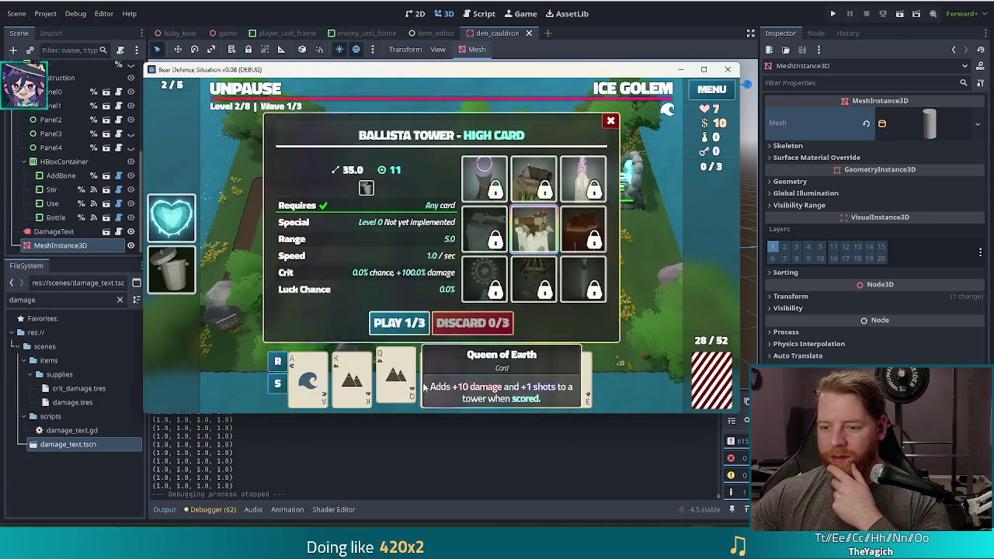
click(392, 322)
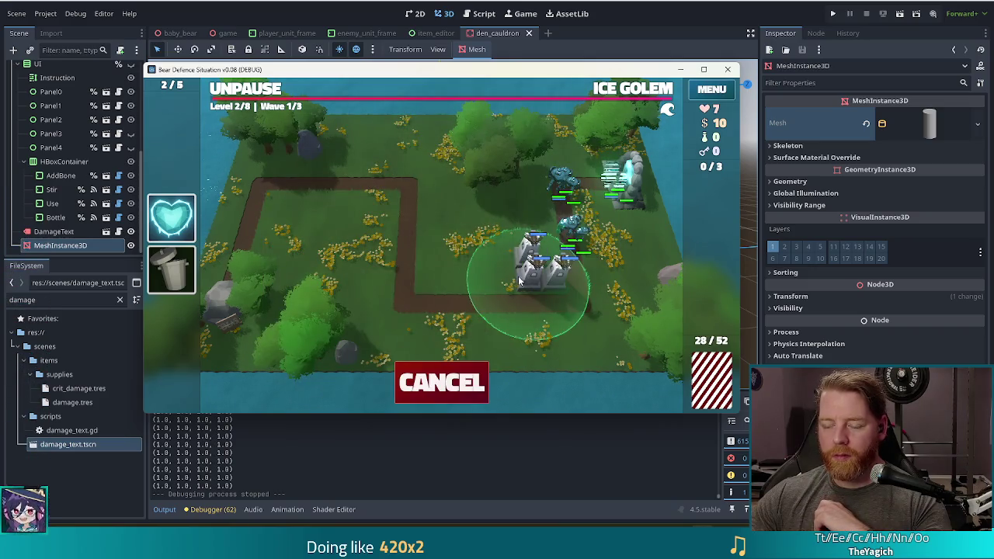
click(518, 280)
click(260, 95)
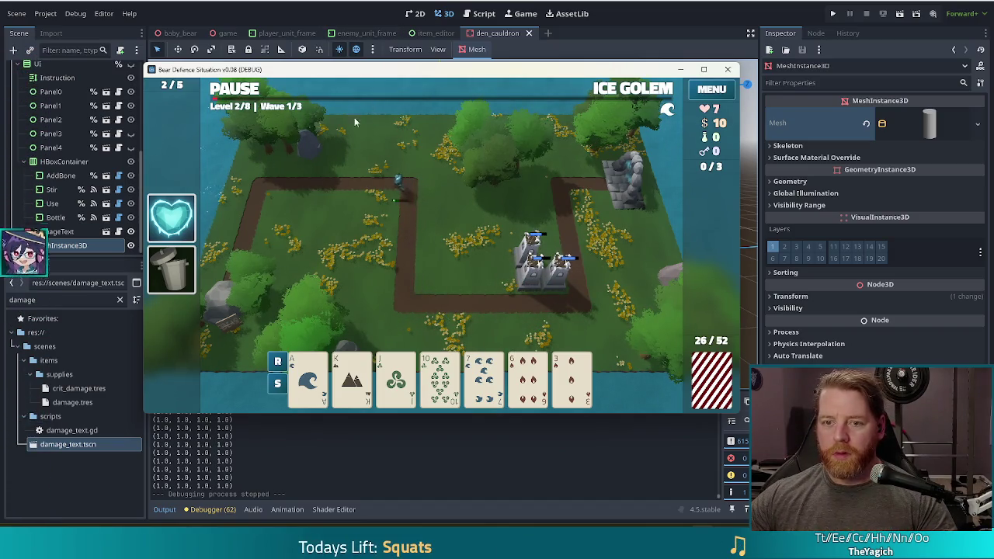
Step: Stop the test run, select the DamageText label, and open its damage_text.gd script
click(728, 69)
mouse_move(632, 215)
mouse_down()
mouse_move(530, 219)
mouse_move(595, 215)
mouse_move(575, 216)
mouse_up()
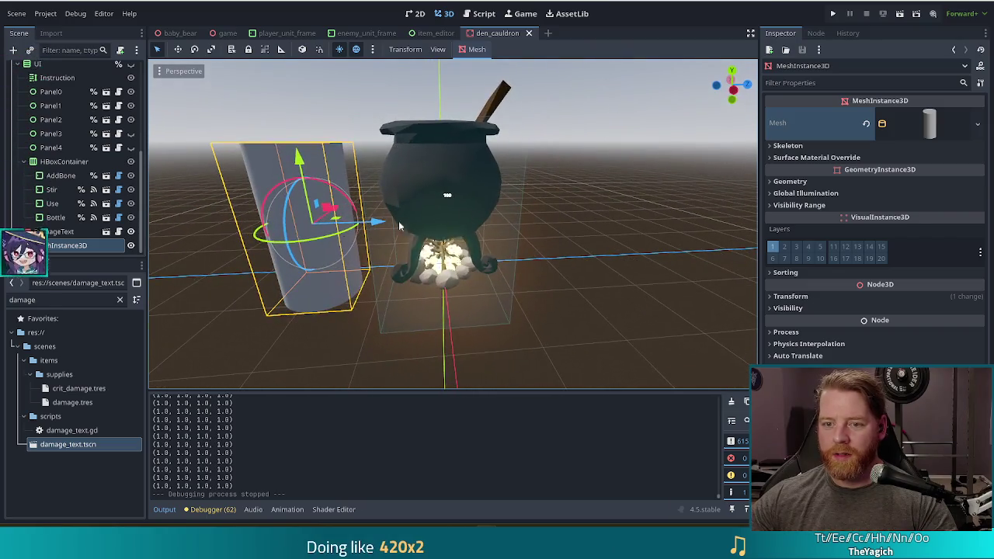
mouse_move(316, 159)
mouse_down()
mouse_move(309, 120)
mouse_move(318, 140)
mouse_up()
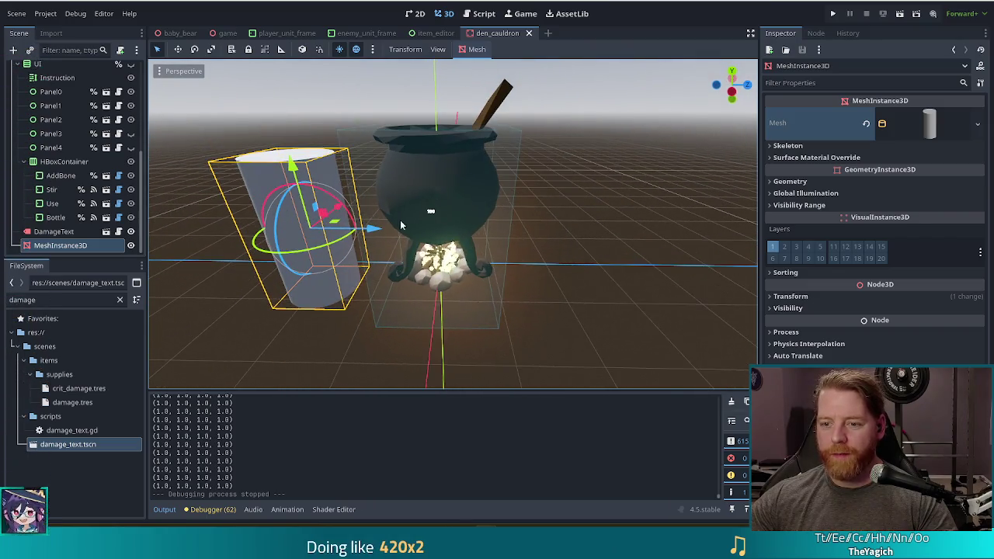
click(431, 213)
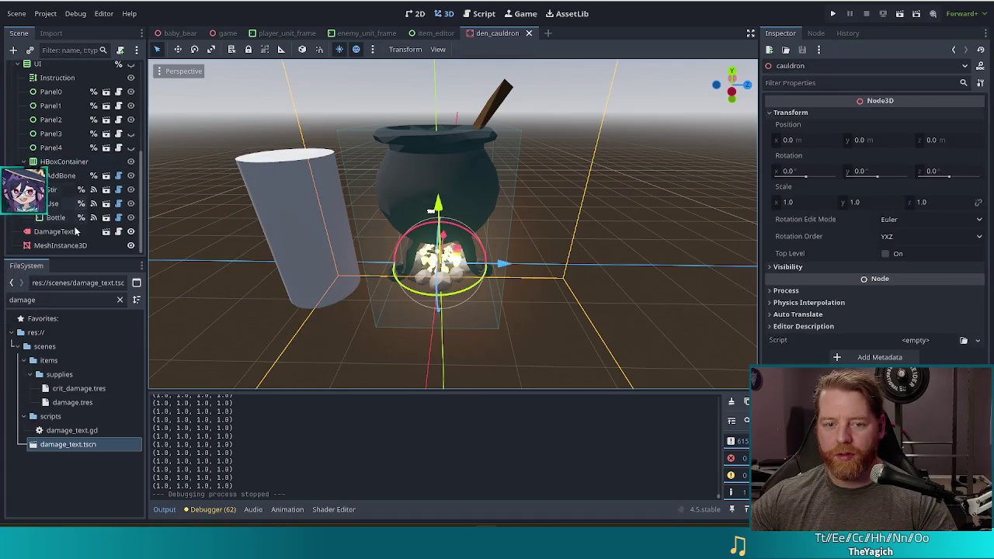
click(62, 245)
click(58, 231)
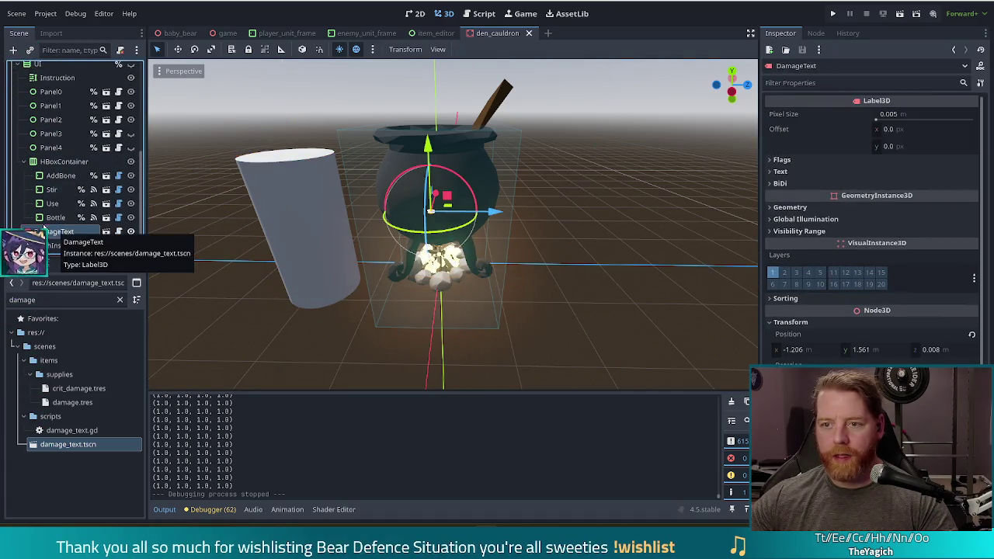
click(119, 231)
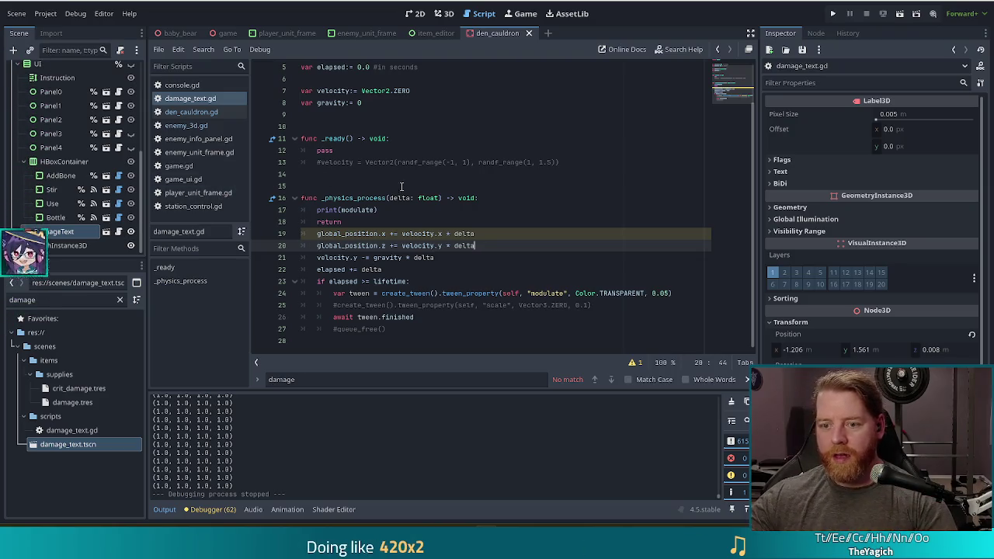
mouse_move(419, 194)
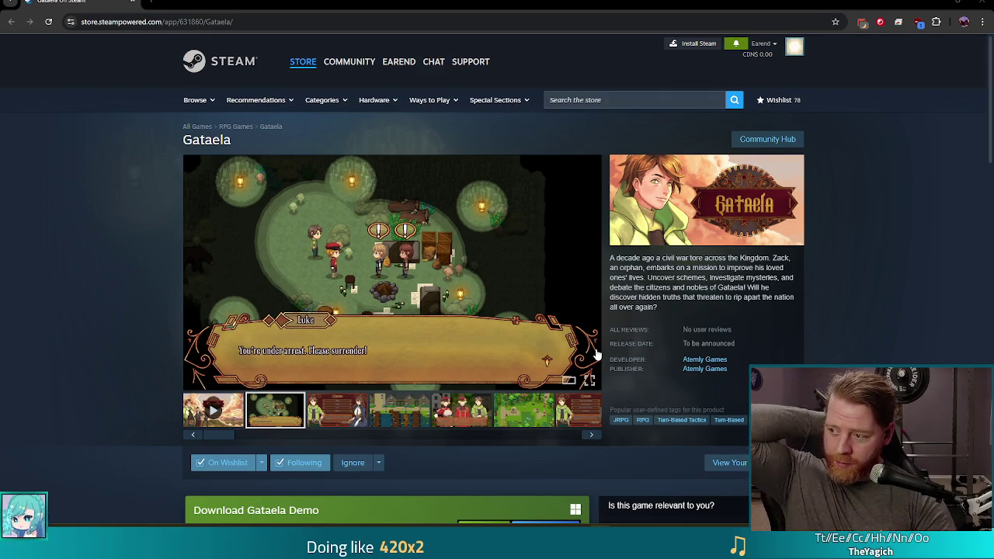
Step: Watch the Gataela trailer and screenshots full screen, then go to the Global Game Jam tab
click(221, 410)
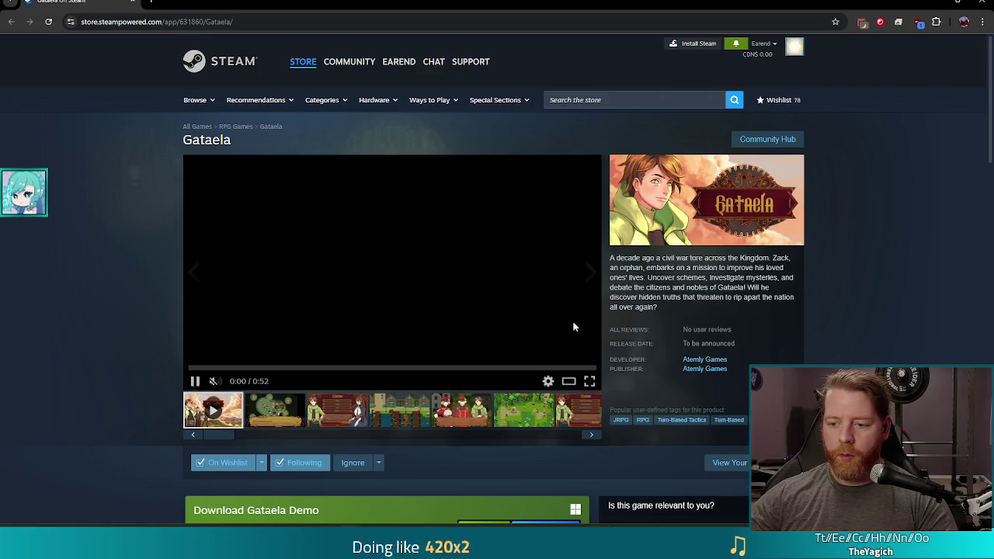
click(589, 379)
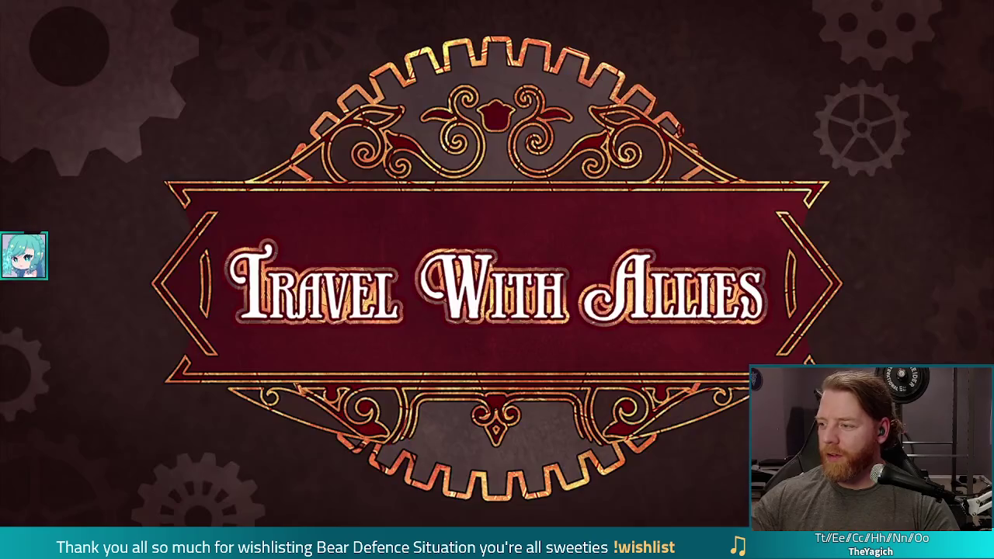
key(ctrl+Tab)
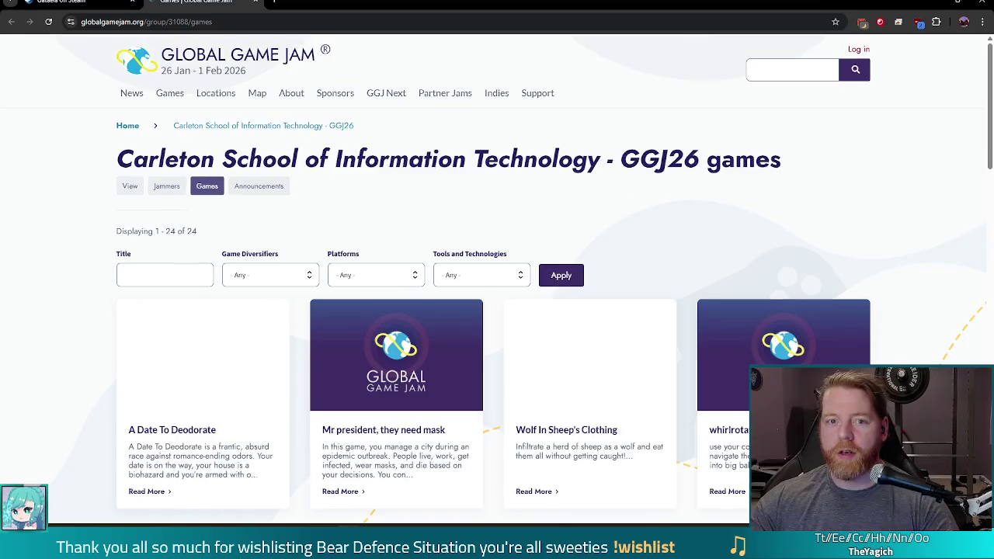
key(ctrl+Tab)
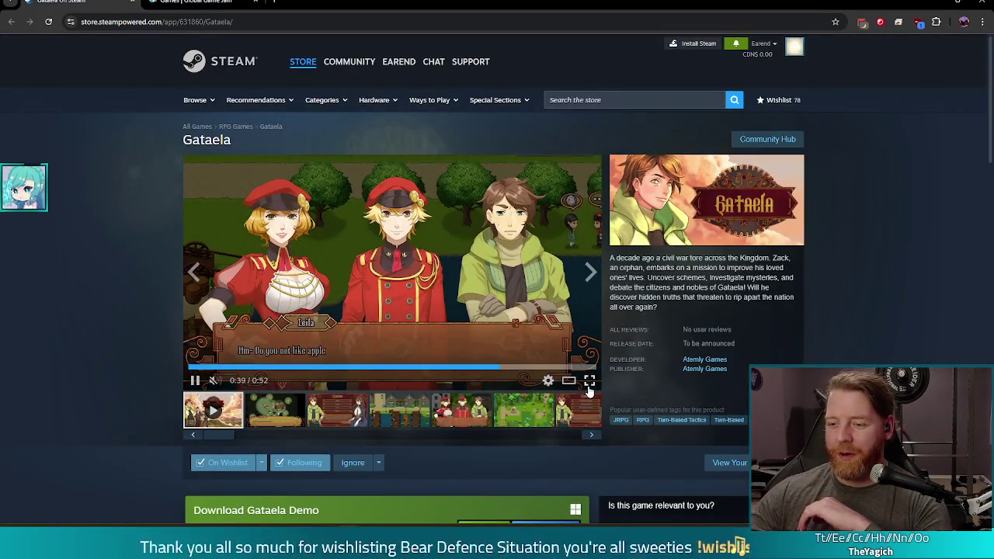
click(589, 379)
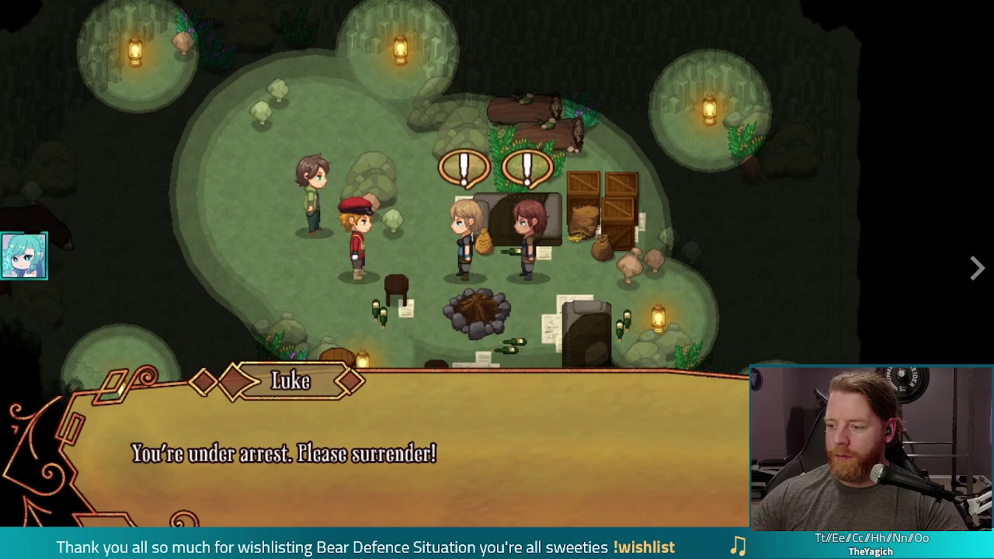
key(Escape)
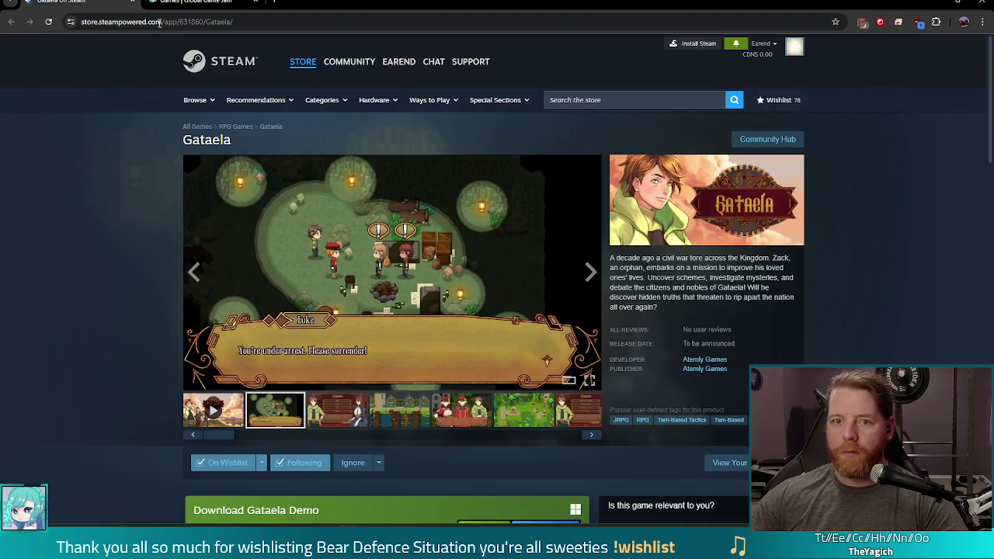
click(190, 3)
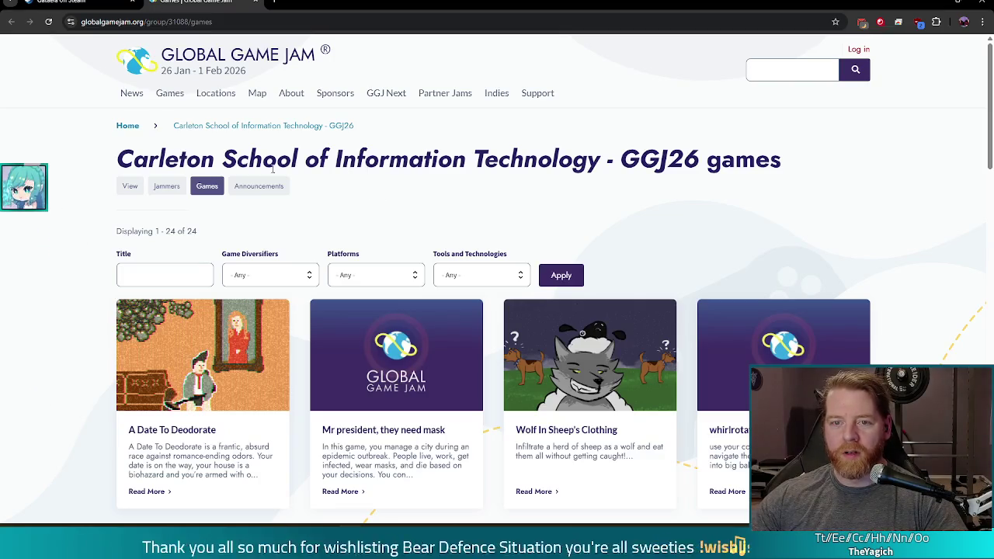
Step: Scroll the Carleton GGJ26 games grid to the footer, then play the Bear Defence Situation trailer
scroll(484, 167, down, 2)
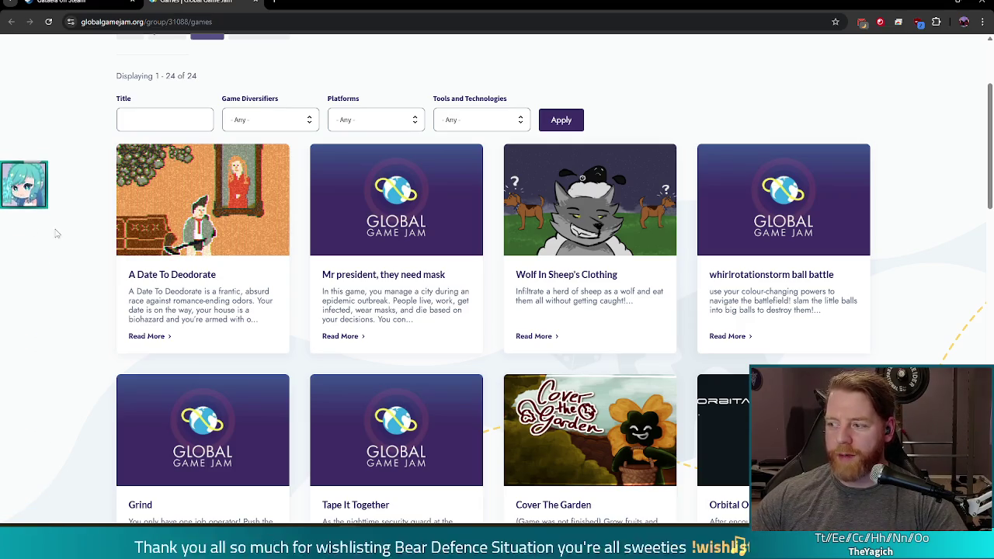
scroll(97, 290, down, 2)
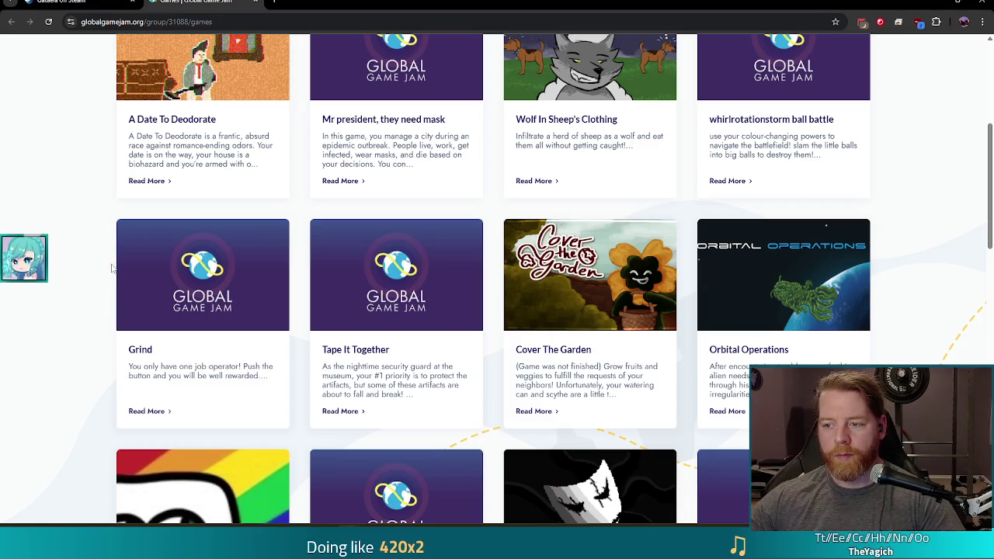
scroll(113, 268, down, 3)
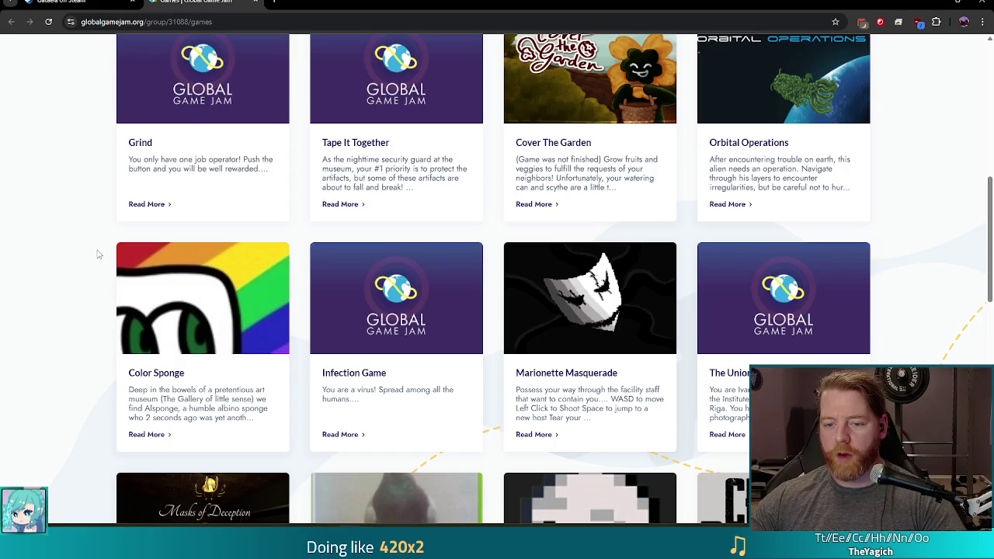
scroll(87, 240, down, 3)
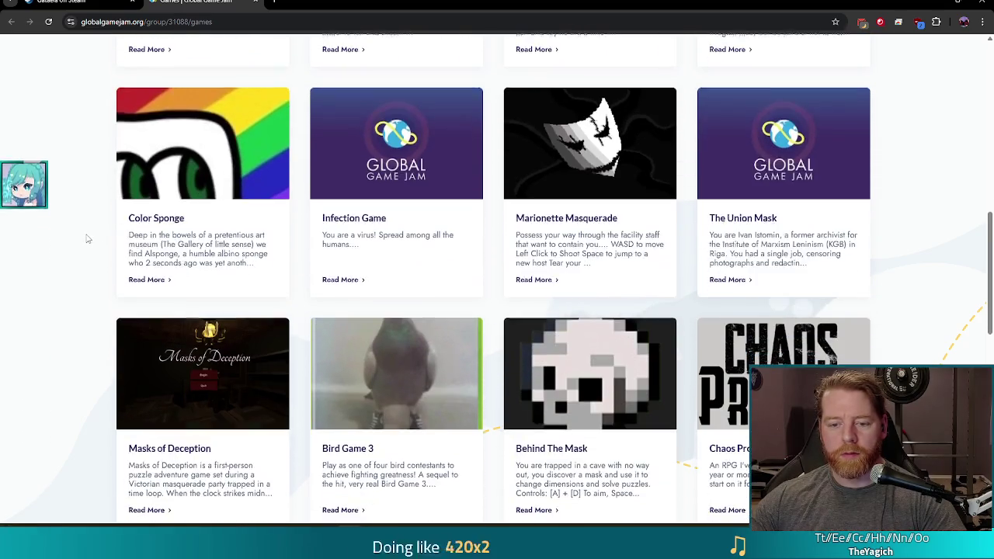
scroll(87, 223, down, 4)
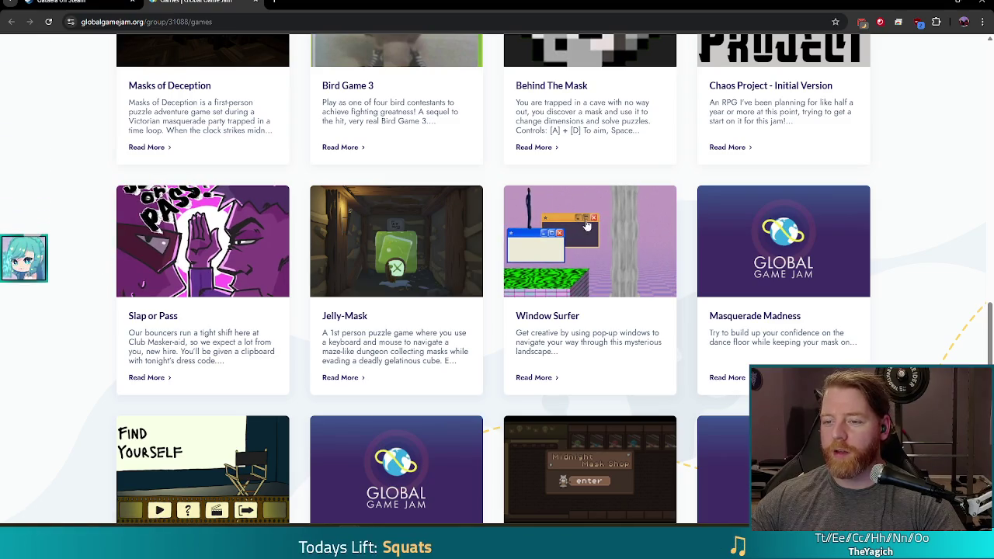
scroll(571, 186, down, 1)
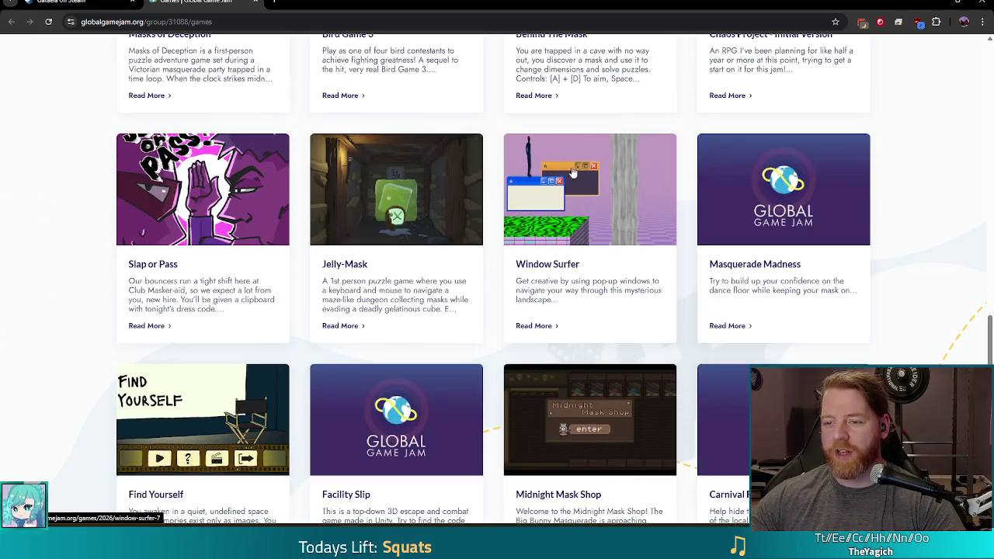
scroll(553, 267, down, 3)
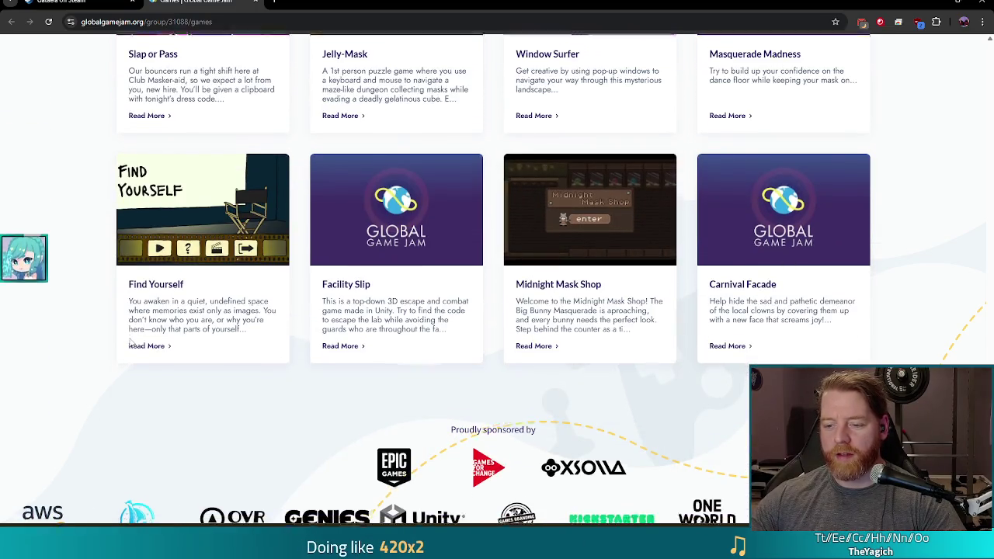
scroll(109, 313, down, 2)
scroll(108, 301, up, 1)
scroll(108, 301, down, 1)
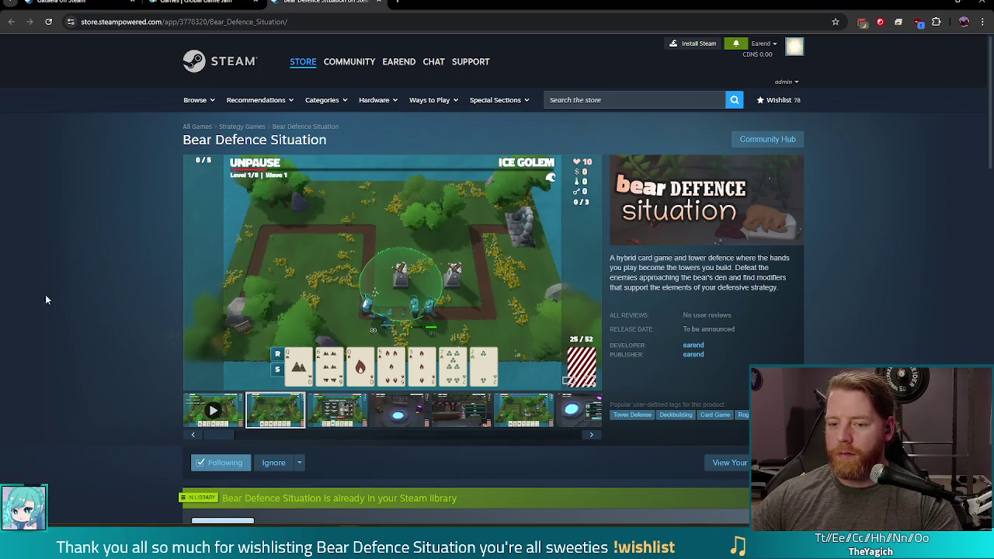
click(212, 412)
Step: Watch the Bear Defence Situation trailer full screen through the Transmute: Sapphire cauldron choice
click(590, 381)
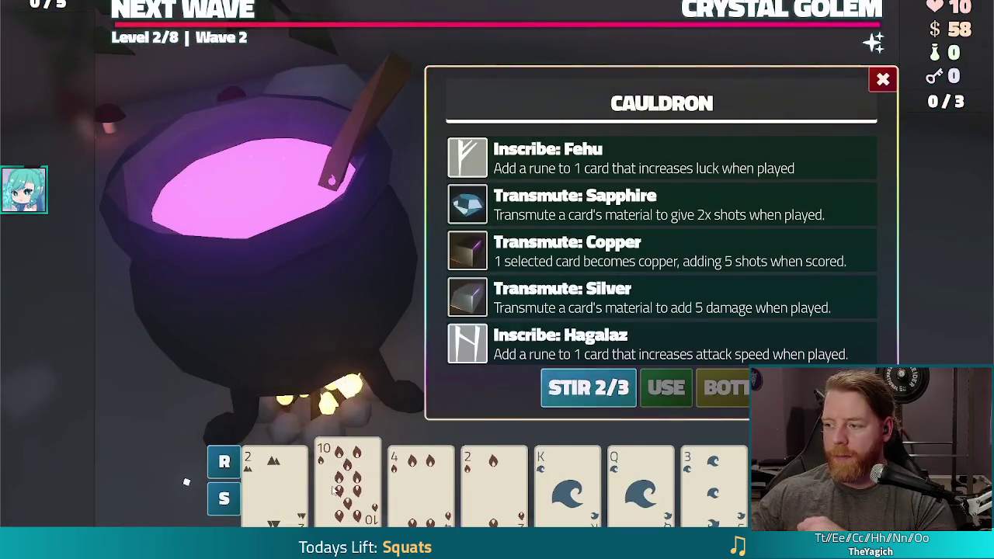
click(660, 204)
click(665, 388)
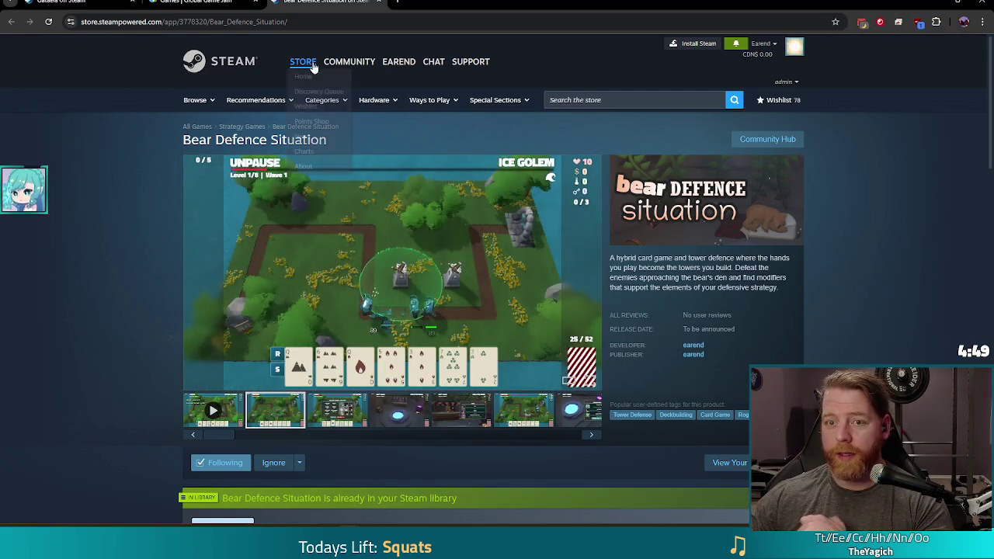
Step: Close the Bear Defence Situation and Global Game Jam tabs and the browser
click(381, 3)
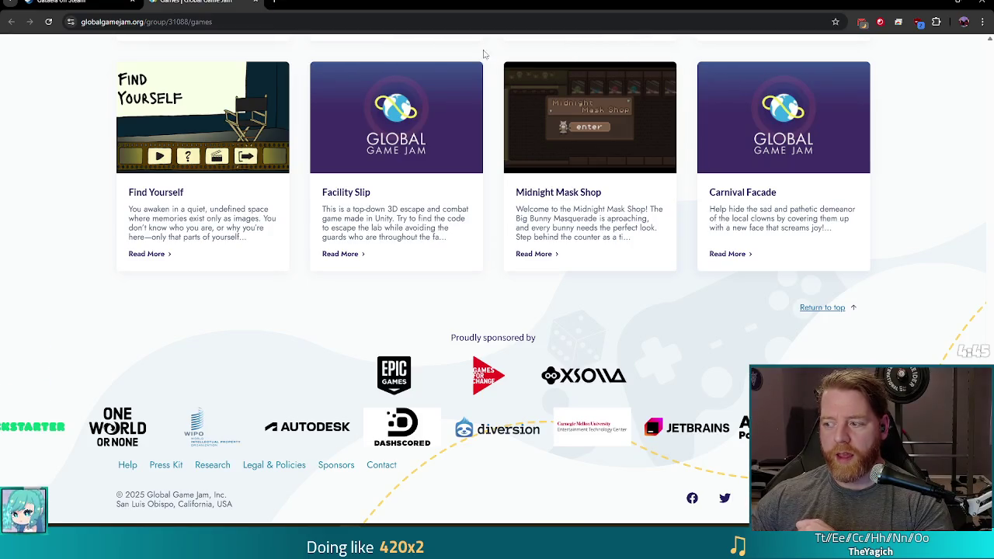
click(258, 2)
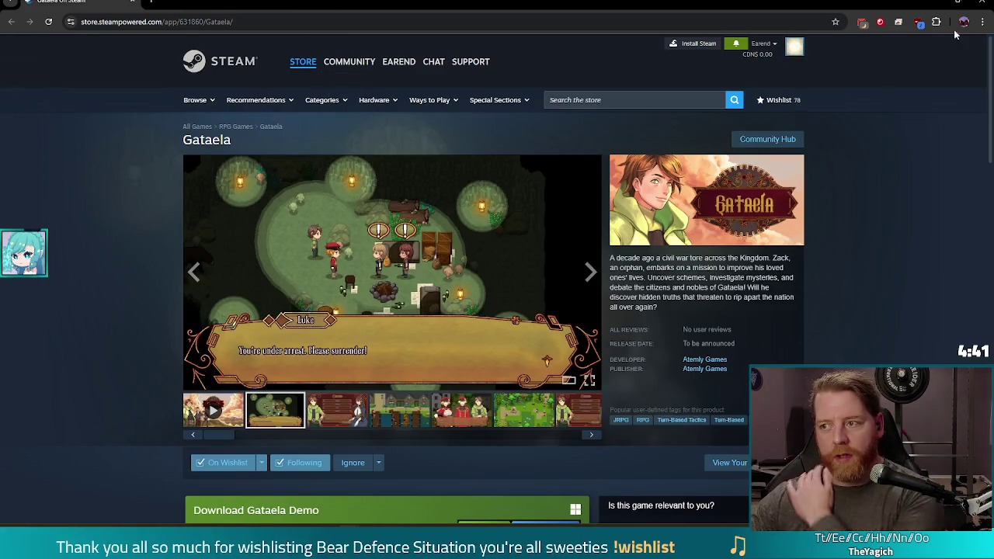
click(984, 3)
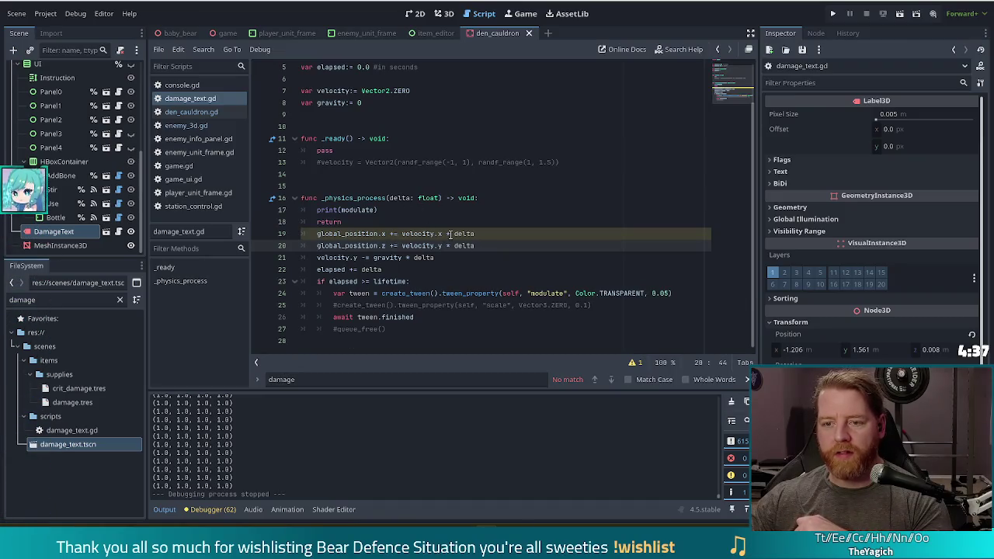
Step: Review the lifetime check and movement/fade-out code in damage_text.gd, then return to the 3D cauldron view
scroll(449, 234, up, 2)
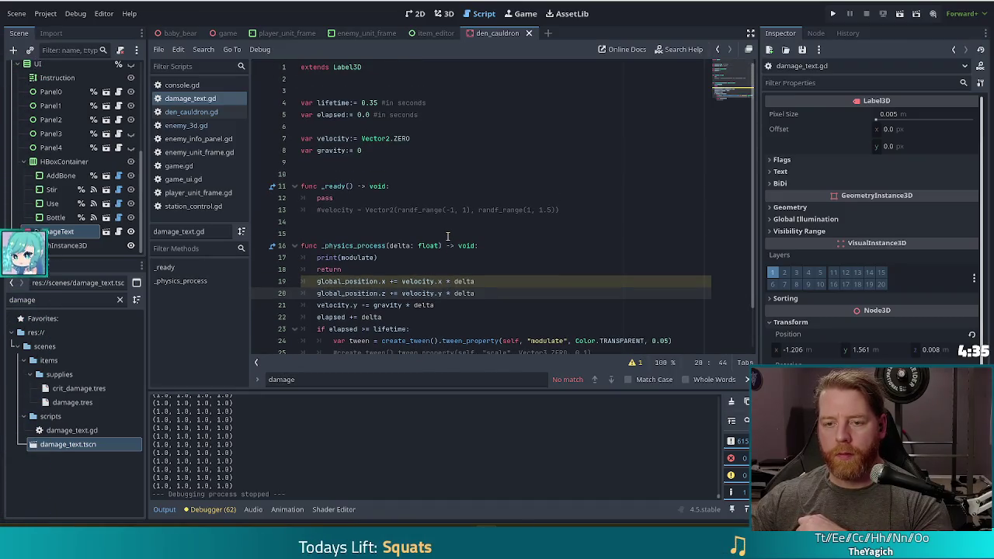
scroll(447, 236, down, 2)
click(424, 283)
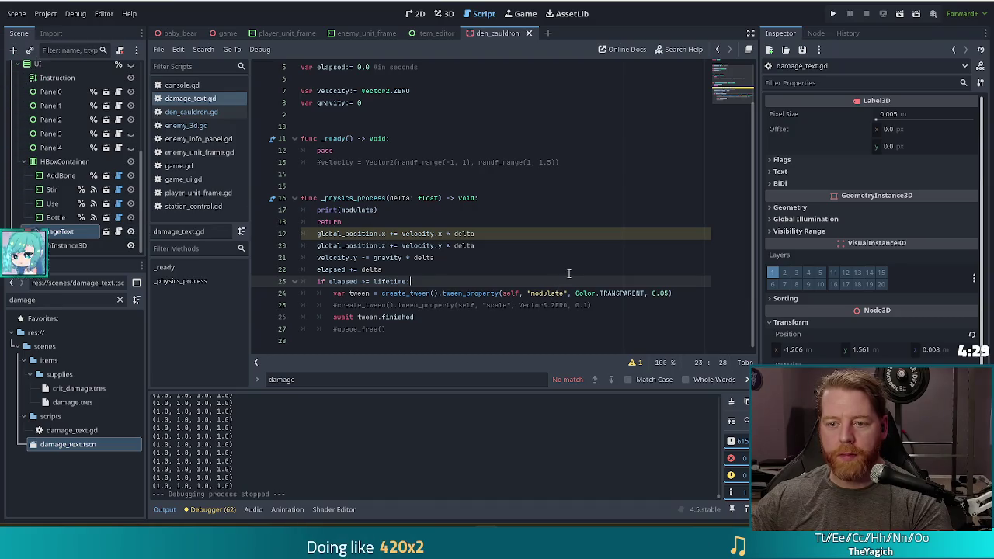
scroll(568, 274, up, 2)
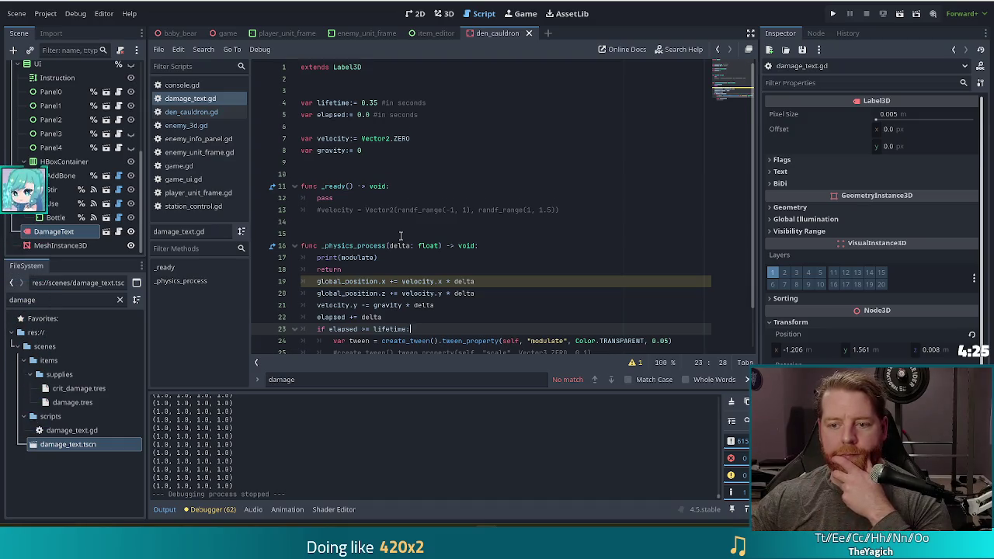
scroll(401, 235, down, 2)
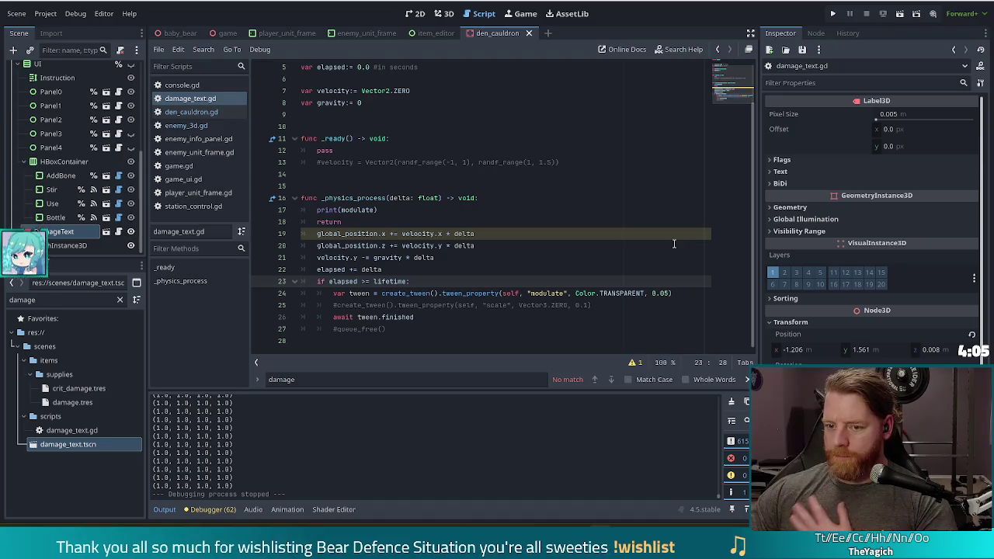
click(378, 211)
mouse_move(317, 233)
mouse_down()
mouse_move(404, 329)
mouse_move(423, 325)
mouse_up()
click(448, 234)
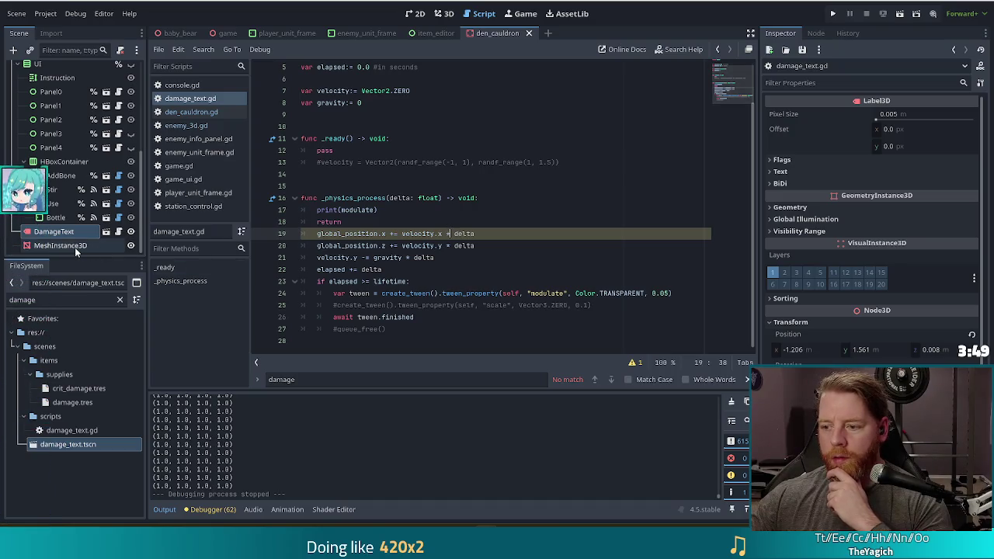
click(443, 14)
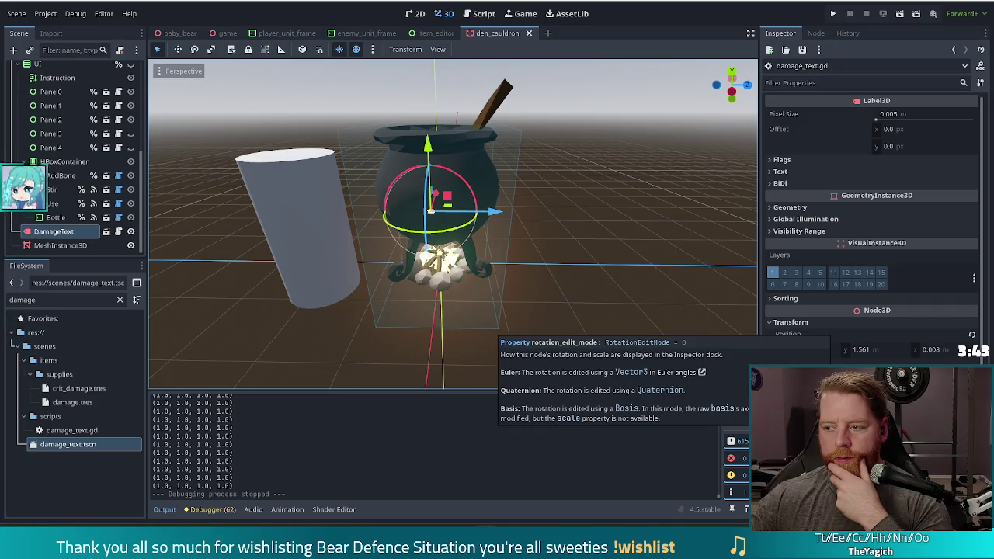
Step: Undo the DamageText scale so it shows a big "100", save den_cauldron, and run the project
click(60, 245)
click(56, 231)
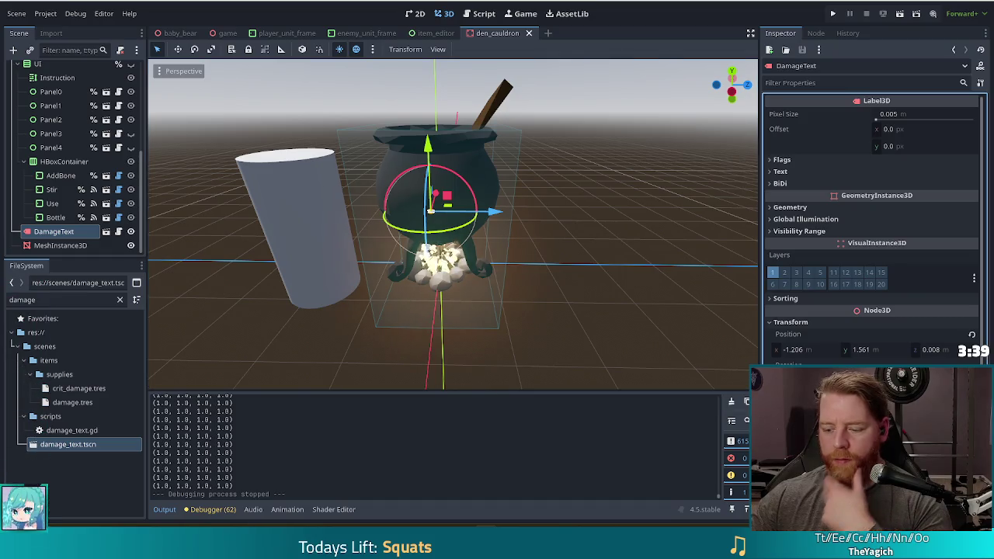
key(ctrl+z)
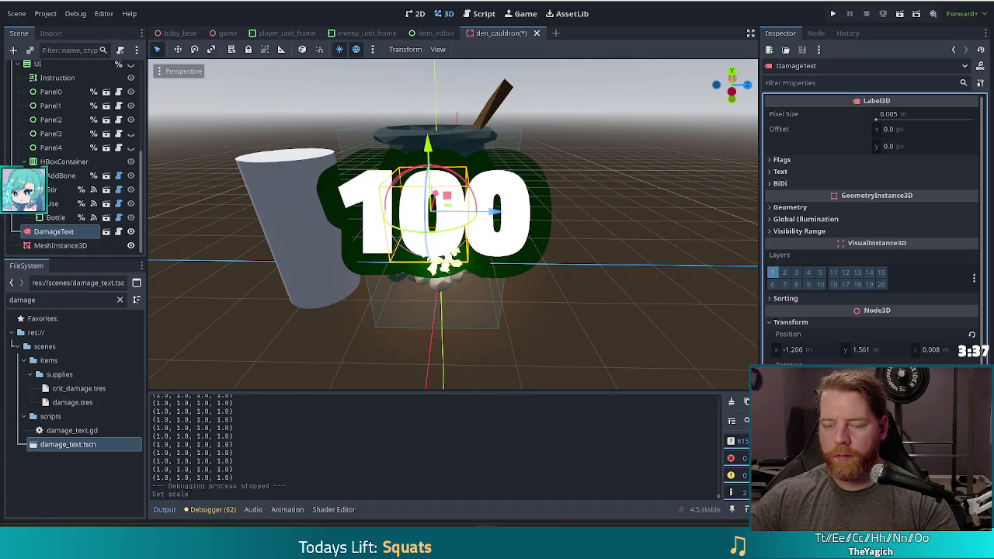
mouse_move(587, 240)
mouse_down()
mouse_move(585, 183)
mouse_move(618, 199)
mouse_move(604, 202)
mouse_up()
key(ctrl+s)
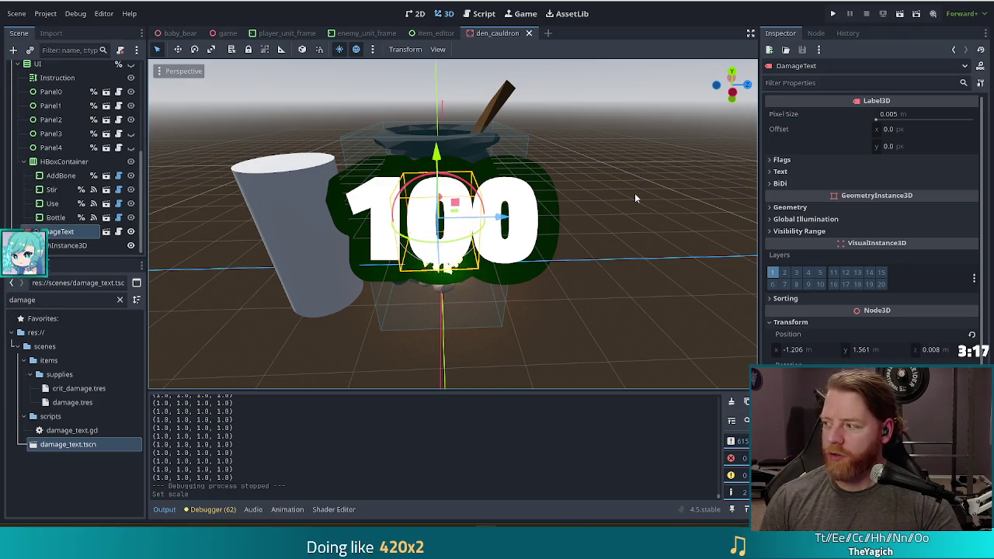
click(833, 14)
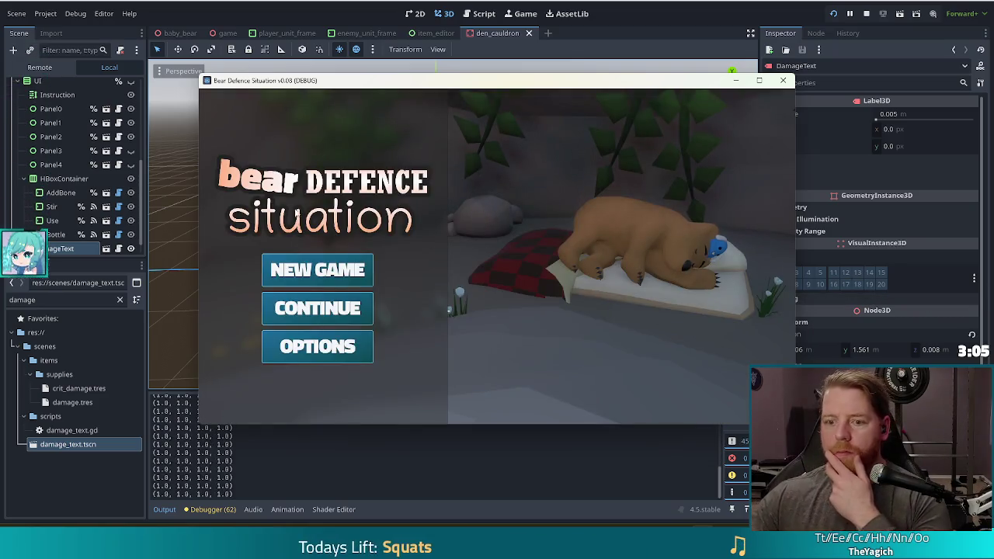
Step: Start a new game, advance from the cauldron to the level map, then switch back to the editor
click(328, 280)
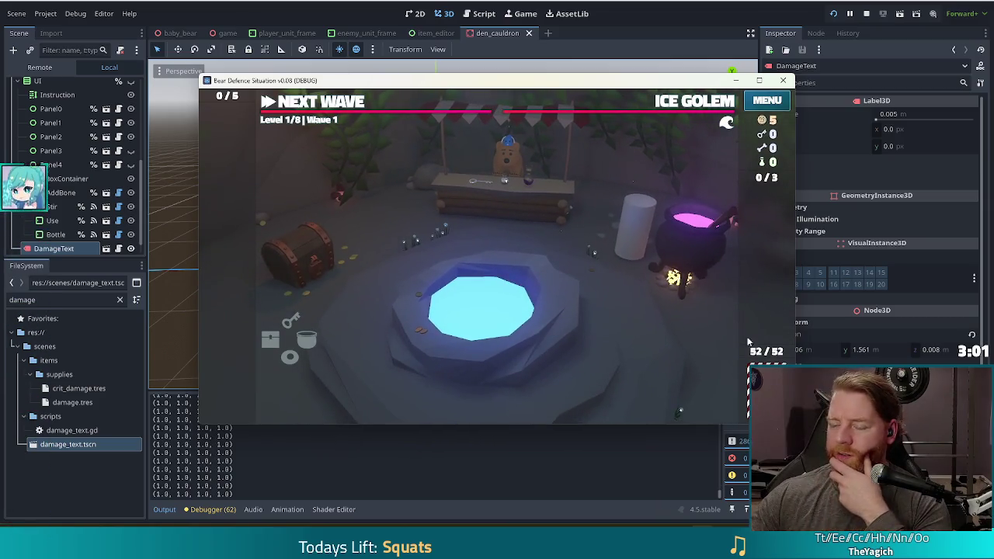
click(338, 107)
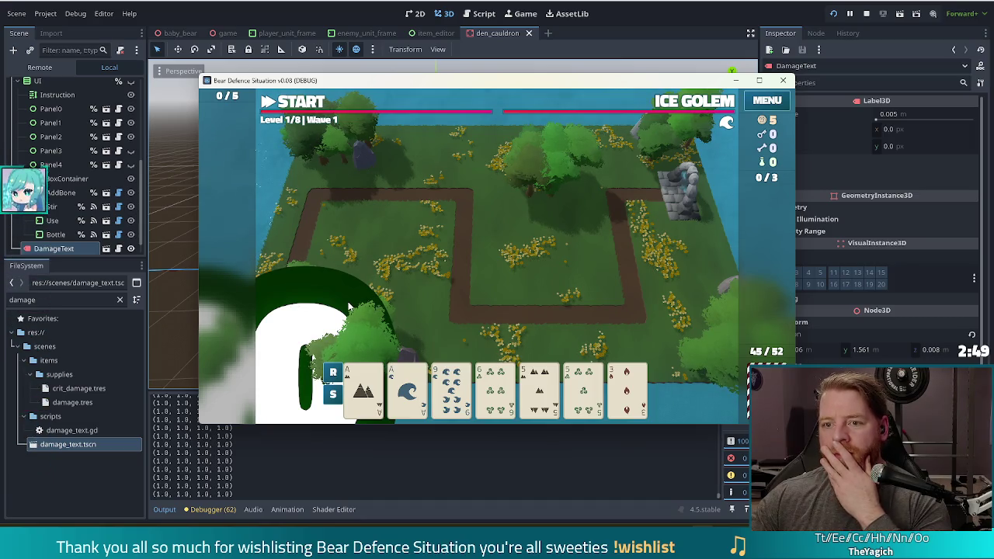
key(alt+Tab)
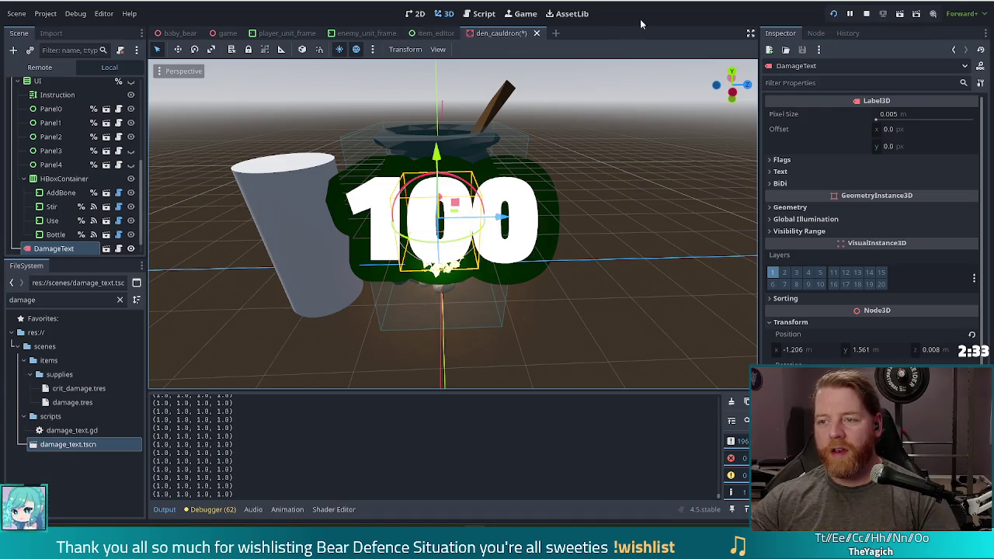
Step: Save the den_cauldron scene in the editor with Ctrl+S
key(ctrl+s)
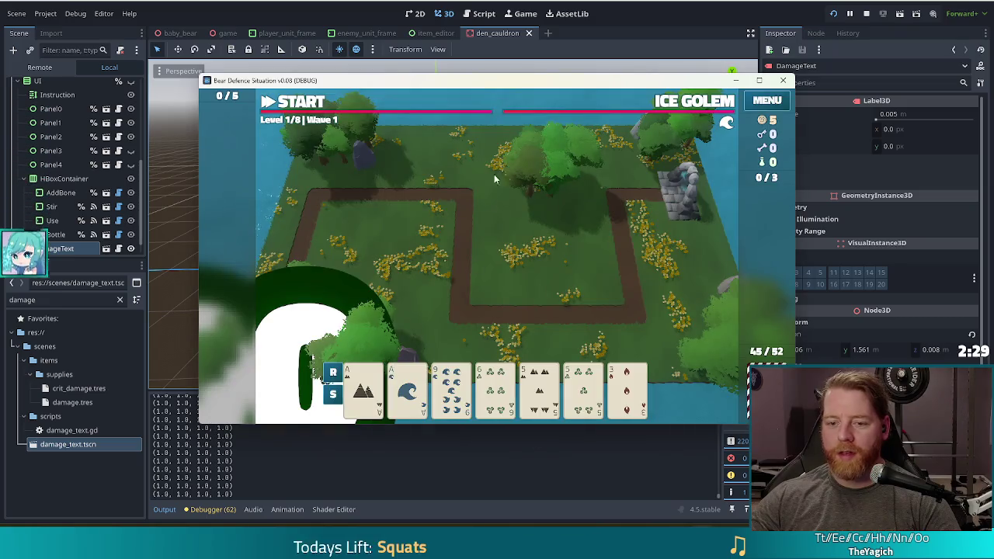
Step: Rerun the project, start a new game, open the cauldron to see the floating 100 text, then stop
click(833, 13)
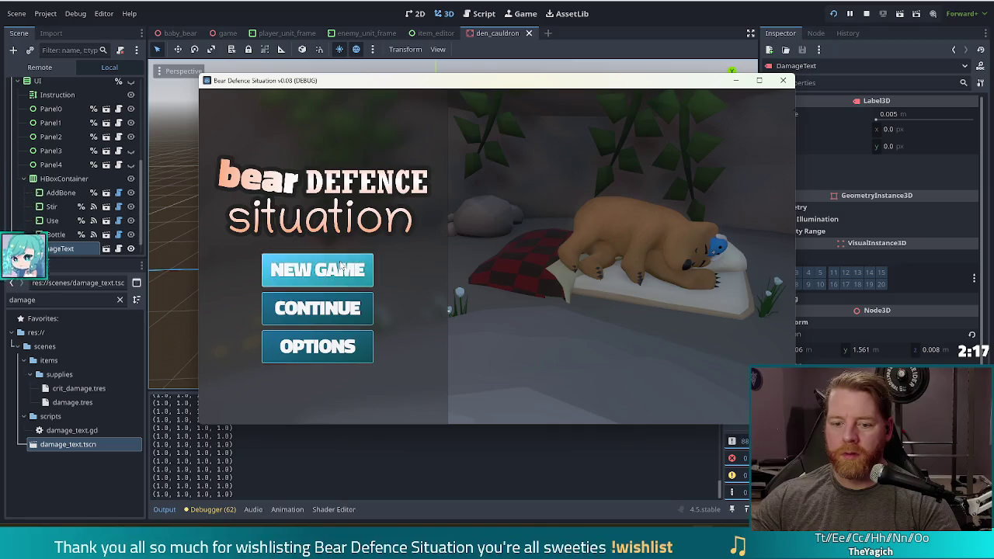
click(340, 266)
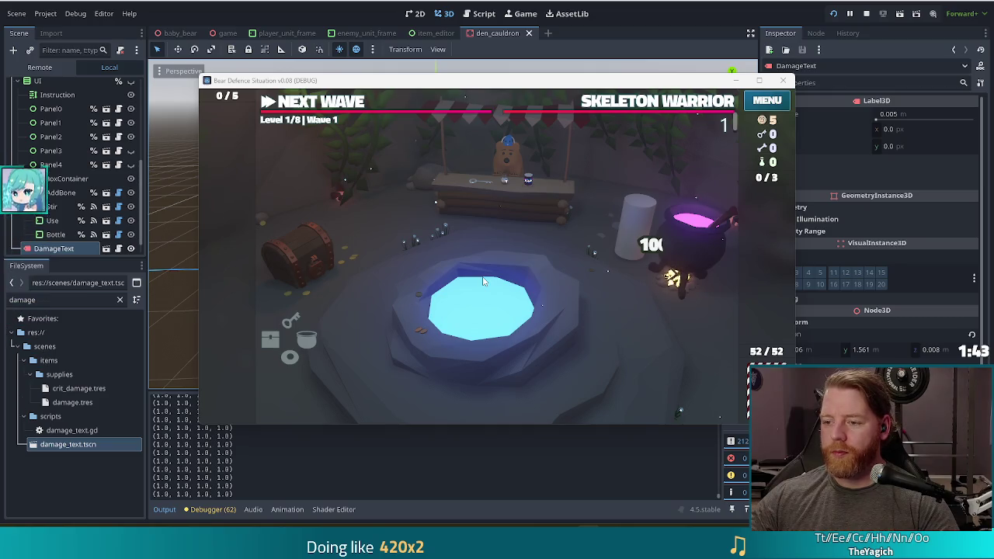
click(701, 269)
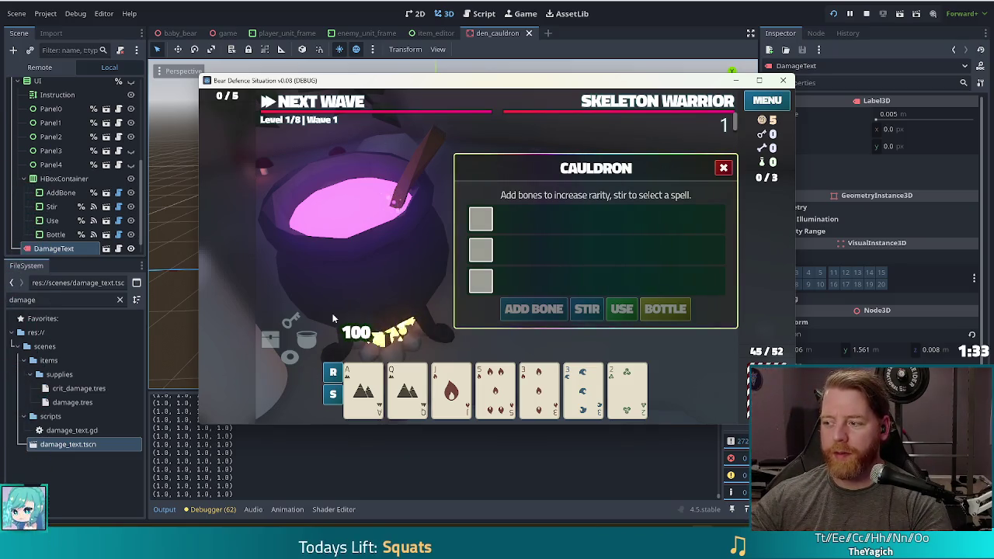
click(866, 13)
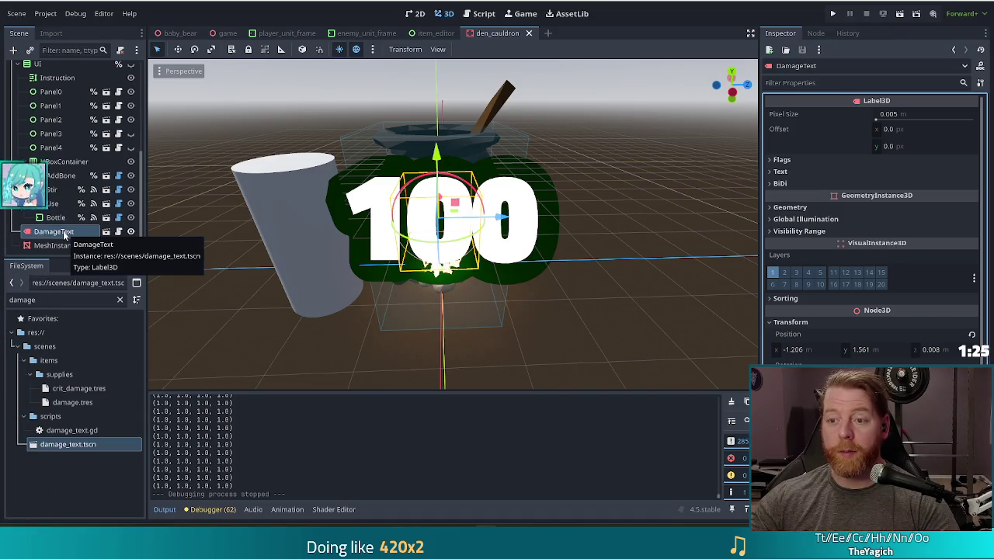
Step: Remove the print(modulate) debug line and the early return from damage_text.gd
click(483, 13)
click(380, 221)
key(shift+Up)
key(shift+Up)
key(BackSpace)
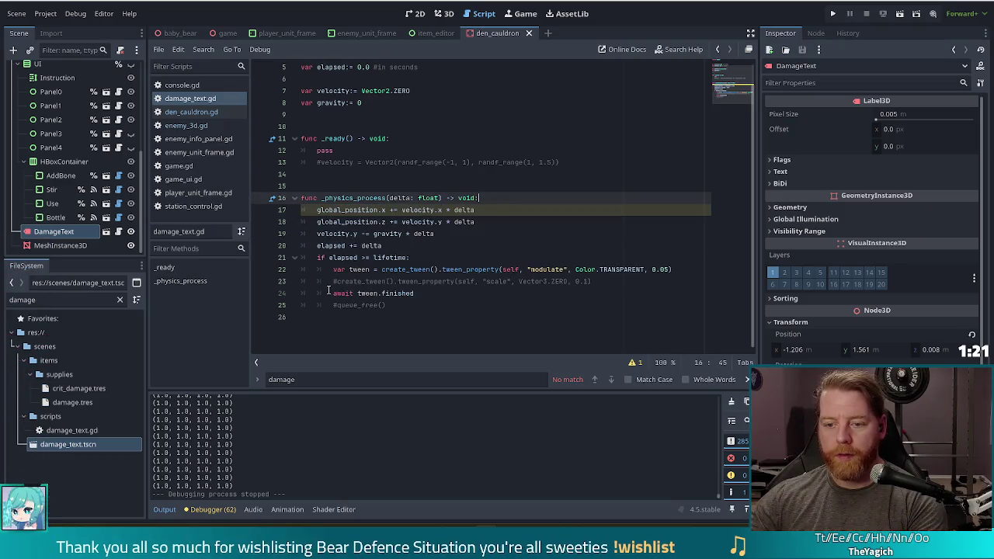
Step: Re-enable the shrink tween, queue_free and random velocity lines, save, and select DamageText
click(332, 284)
key(Delete)
click(414, 306)
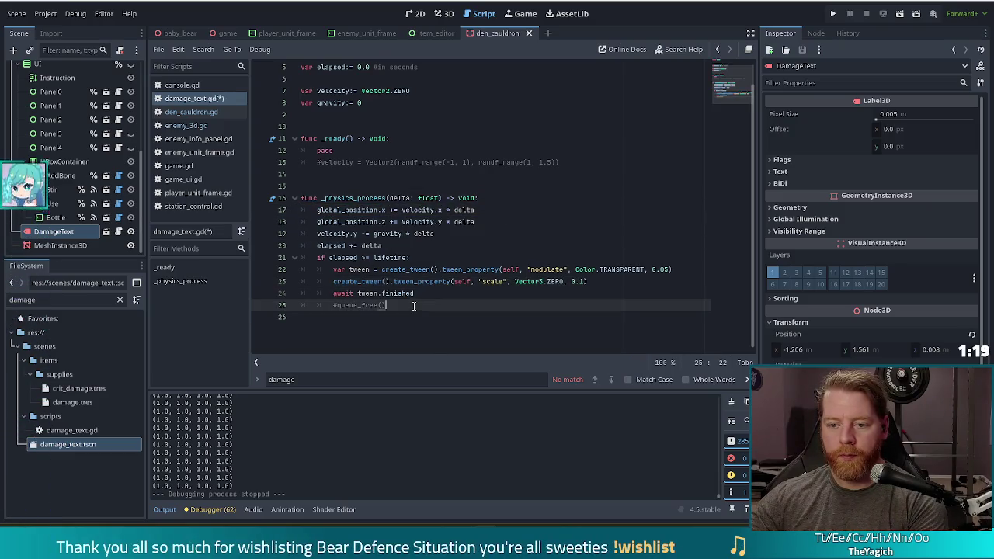
click(326, 304)
key(Delete)
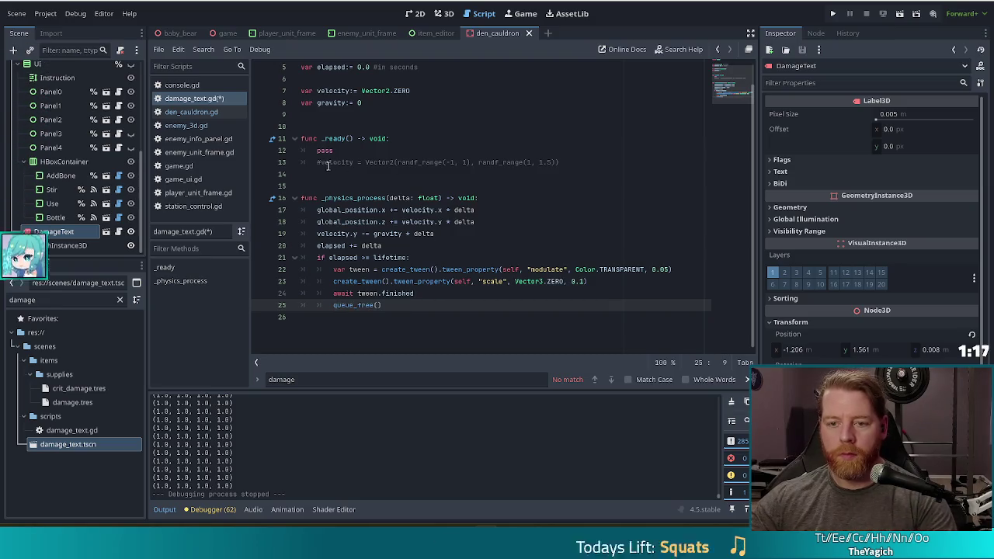
click(319, 162)
key(BackSpace)
key(ctrl+s)
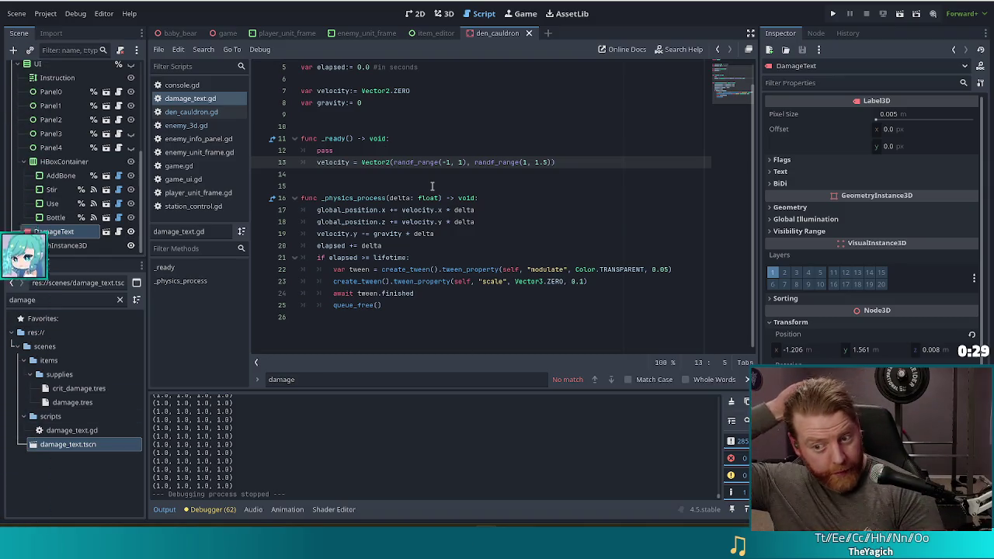
click(62, 245)
Step: Delete the DamageText node from the cauldron scene and save the scene
click(53, 232)
key(Delete)
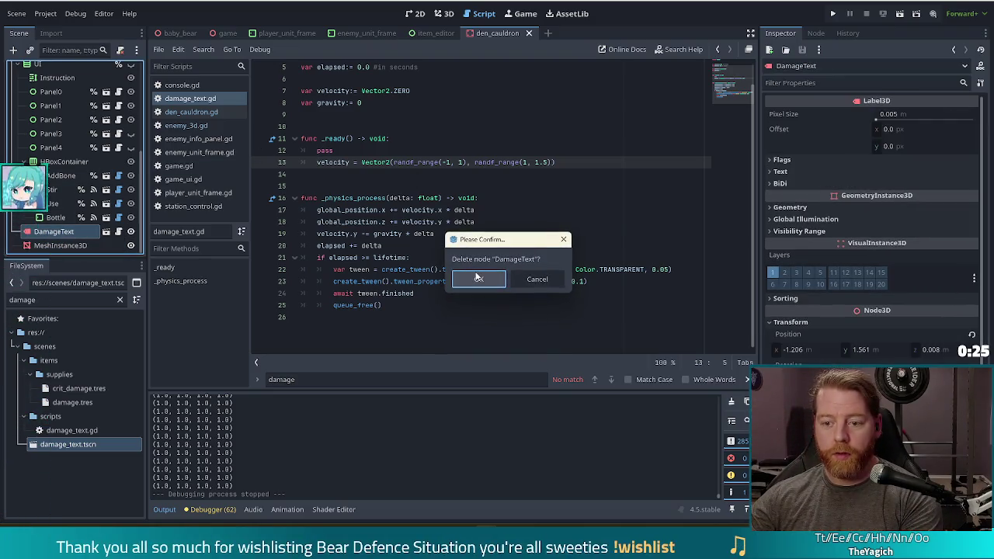
click(479, 277)
click(419, 222)
key(ctrl+s)
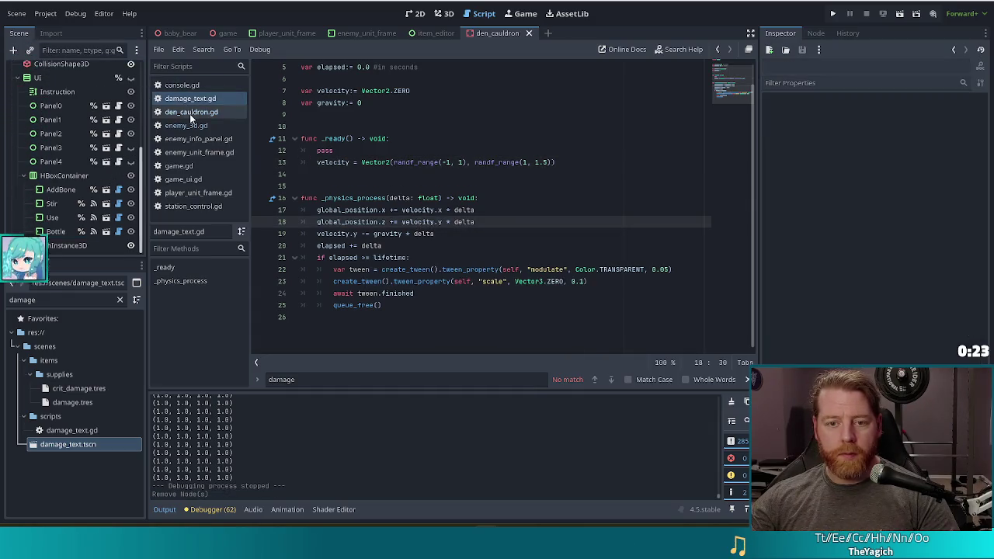
Step: In den_cauldron.gd, delete the position print line, uncomment the label position offset, and save
click(191, 112)
click(325, 186)
click(437, 201)
key(shift+Home)
key(ctrl+shift+k)
key(ctrl+k)
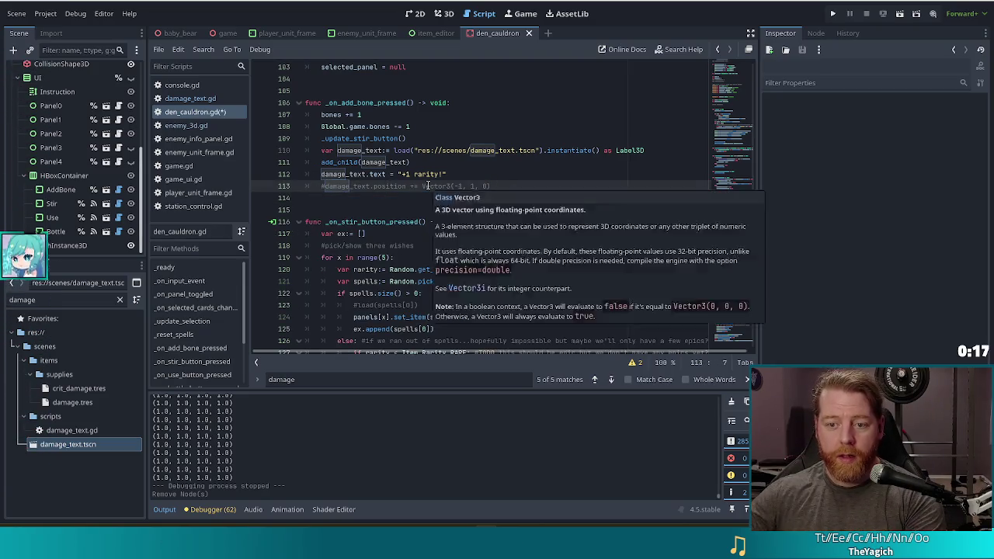
click(470, 186)
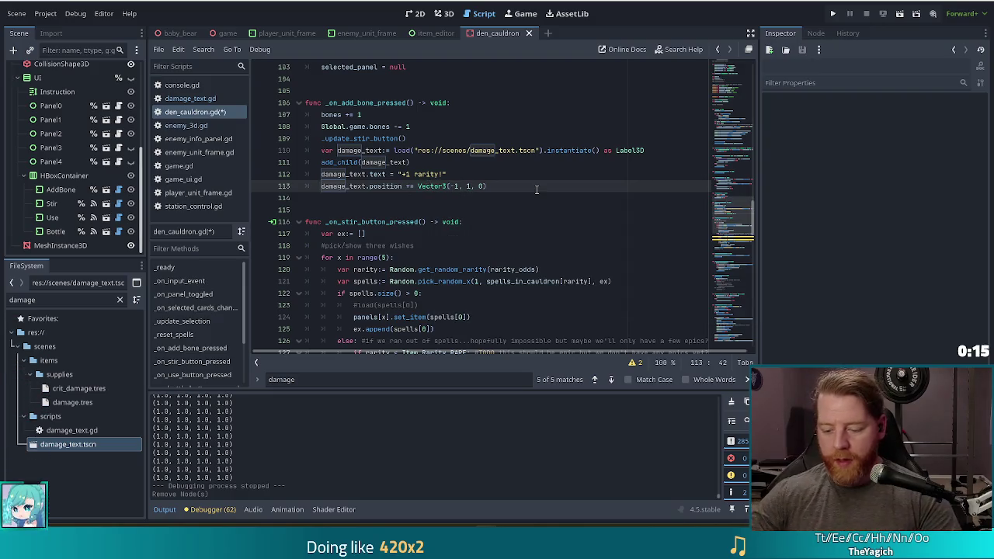
text(.5)
key(ctrl+s)
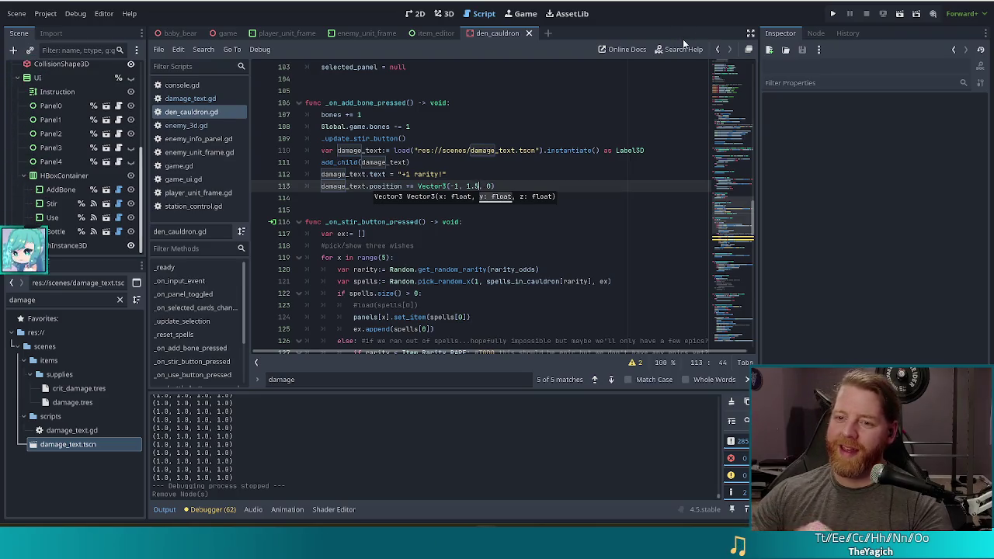
Step: Review the '+1 rarity!' text and position lines, then run the project
click(516, 177)
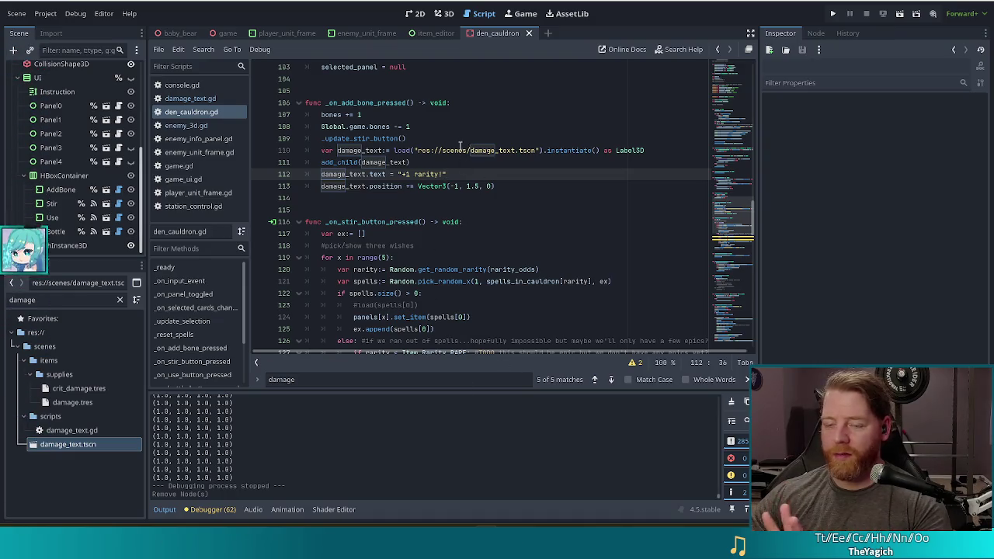
click(532, 187)
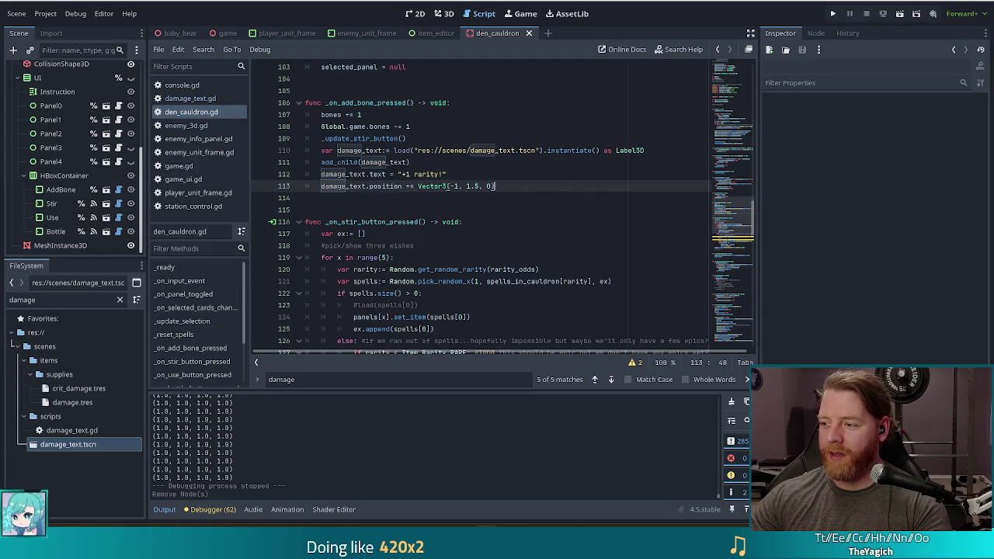
click(832, 14)
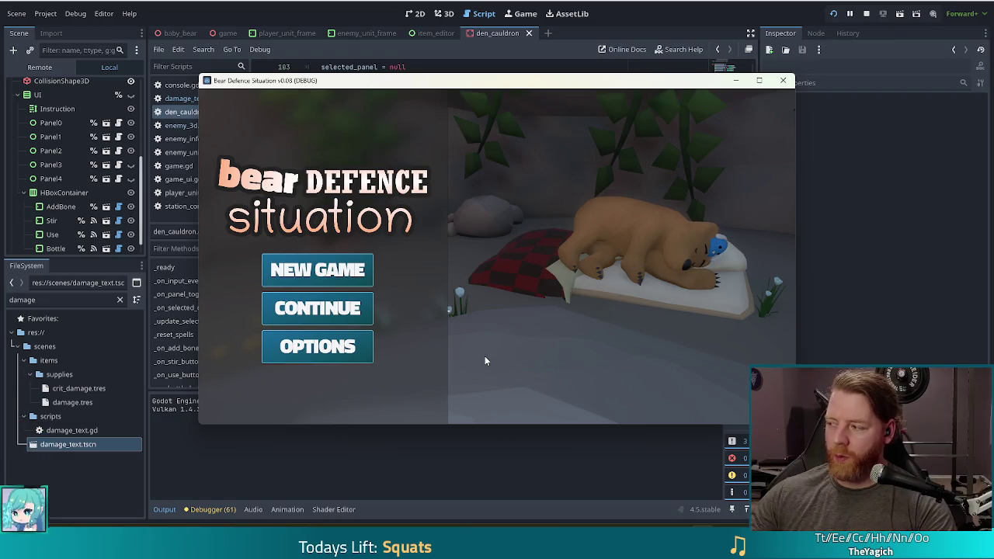
Step: Start a new game and delete MeshInstance3D from the live Remote scene tree
click(322, 272)
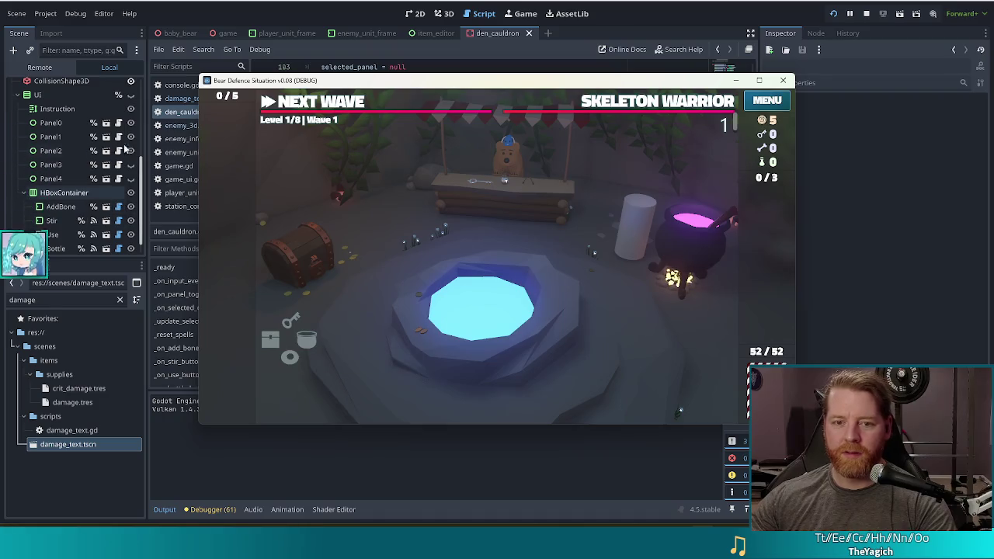
click(140, 255)
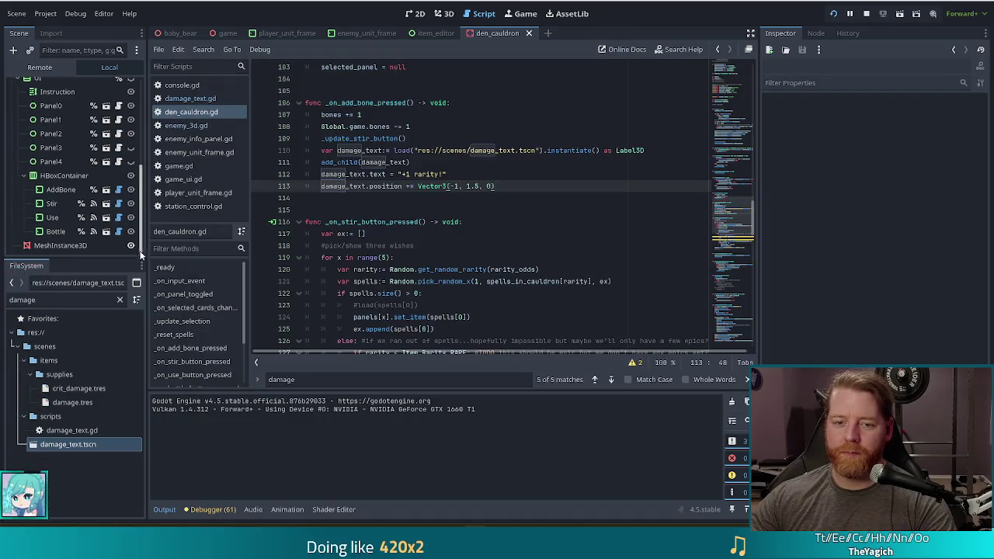
click(59, 248)
key(Delete)
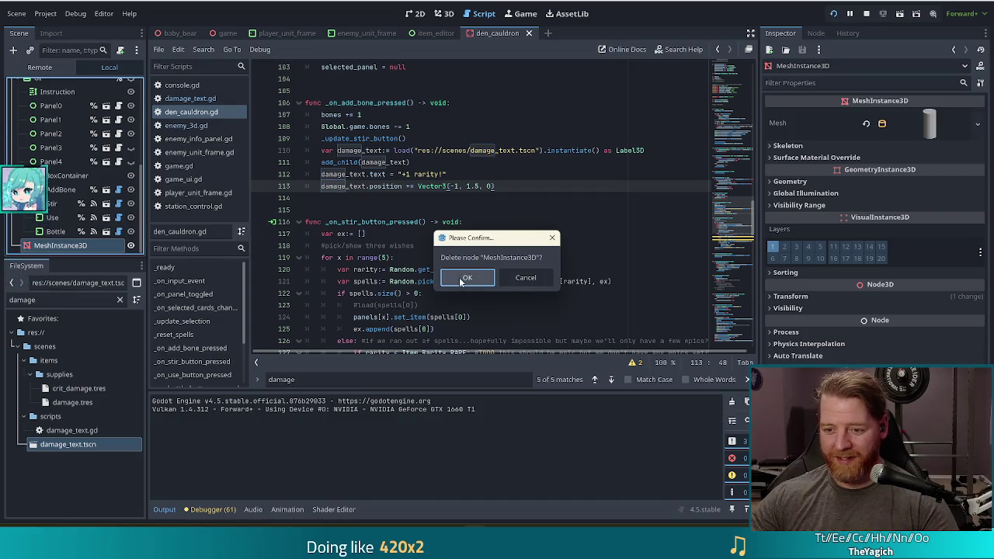
click(466, 278)
key(F5)
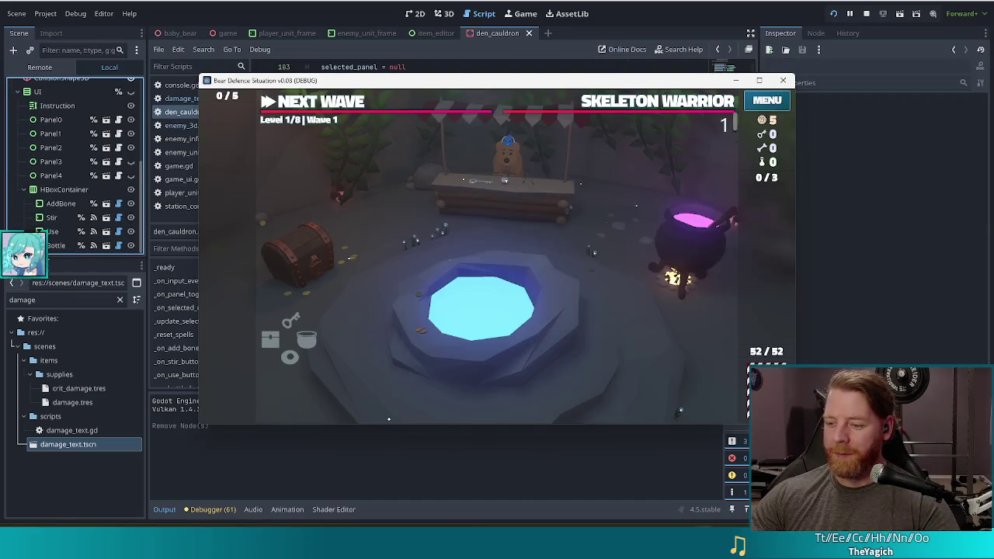
Step: Open the cauldron, grant resources with the TEST_KIT console command, and add a bone
click(716, 269)
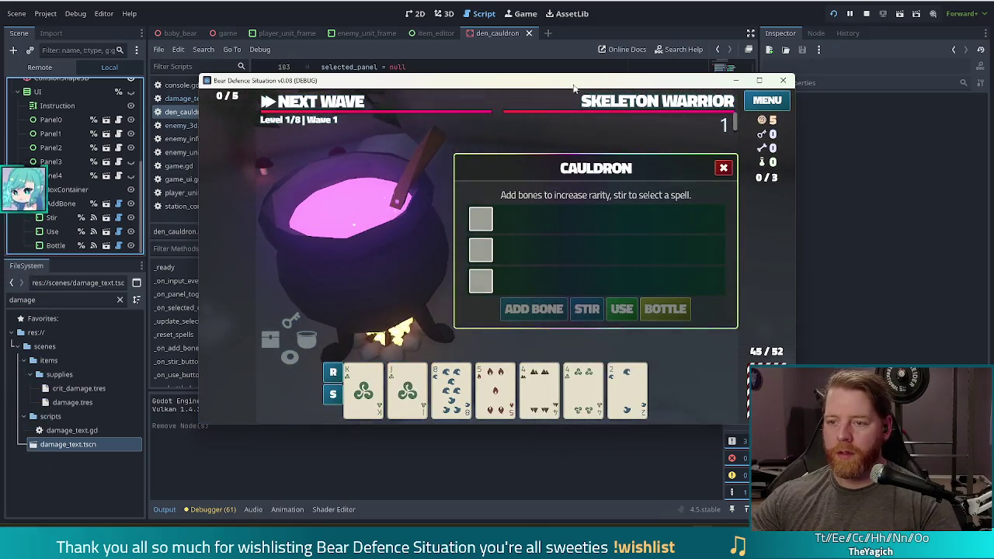
key(grave)
text(TEST_KIT)
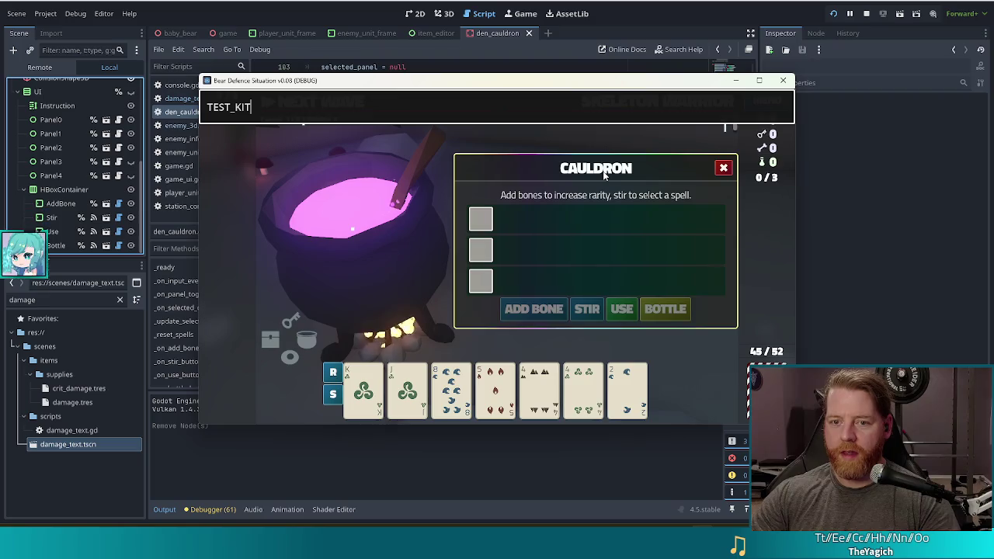
key(Return)
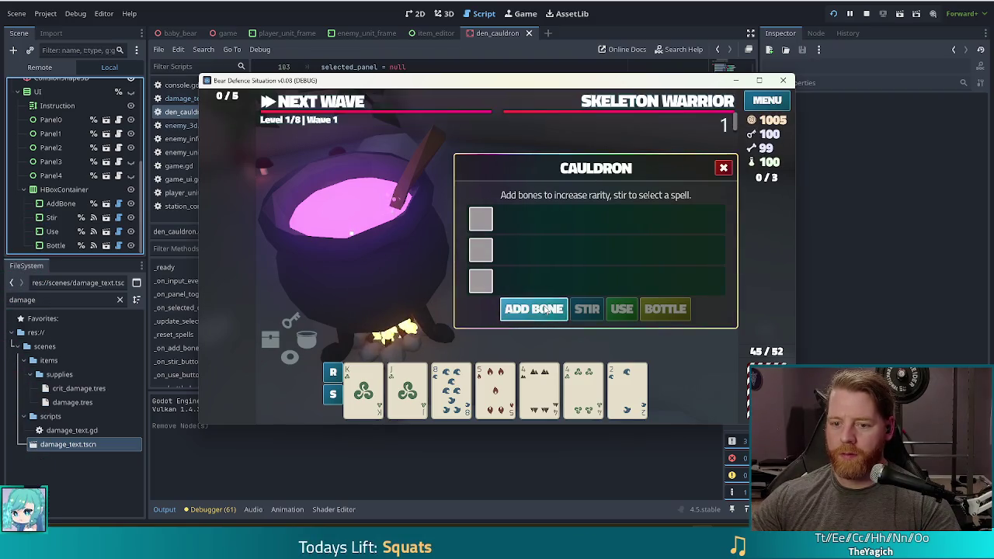
click(544, 309)
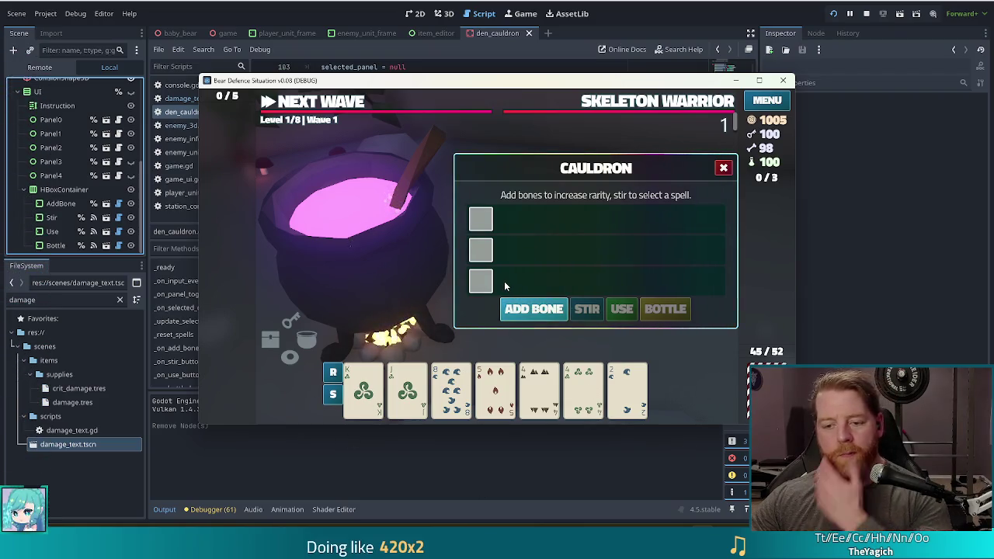
click(696, 15)
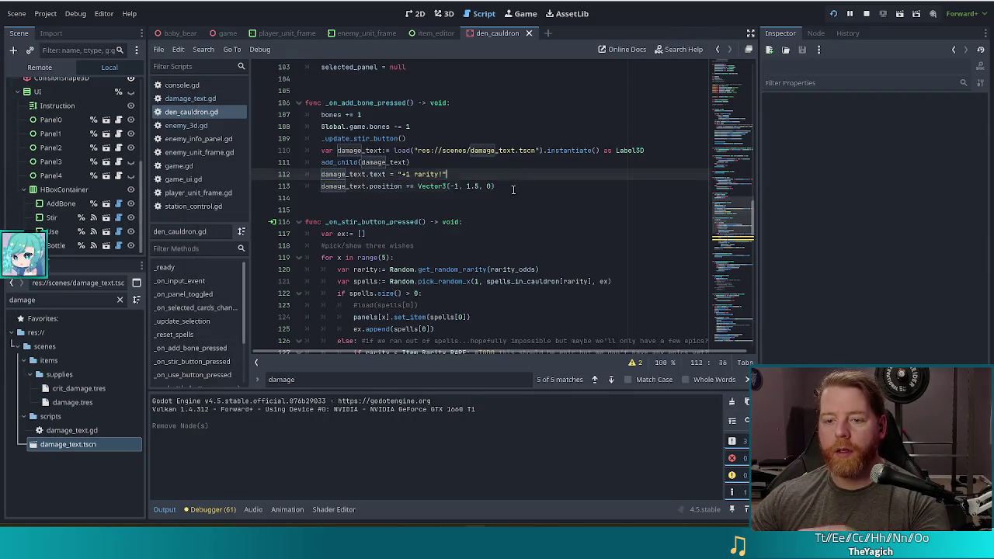
Step: Insert 'damage_text.top_level = false' as line 111 after the load line and save den_cauldron.gd
click(676, 149)
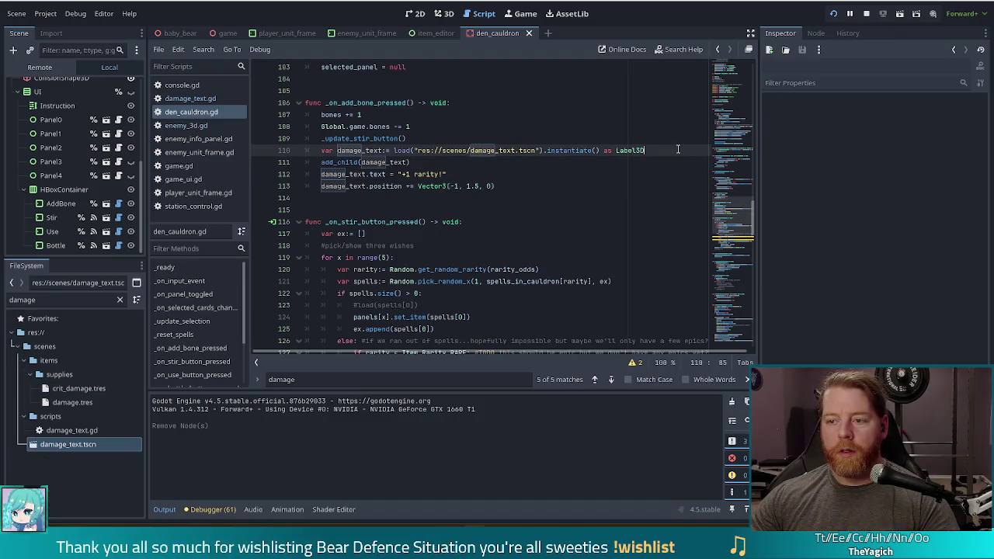
key(Return)
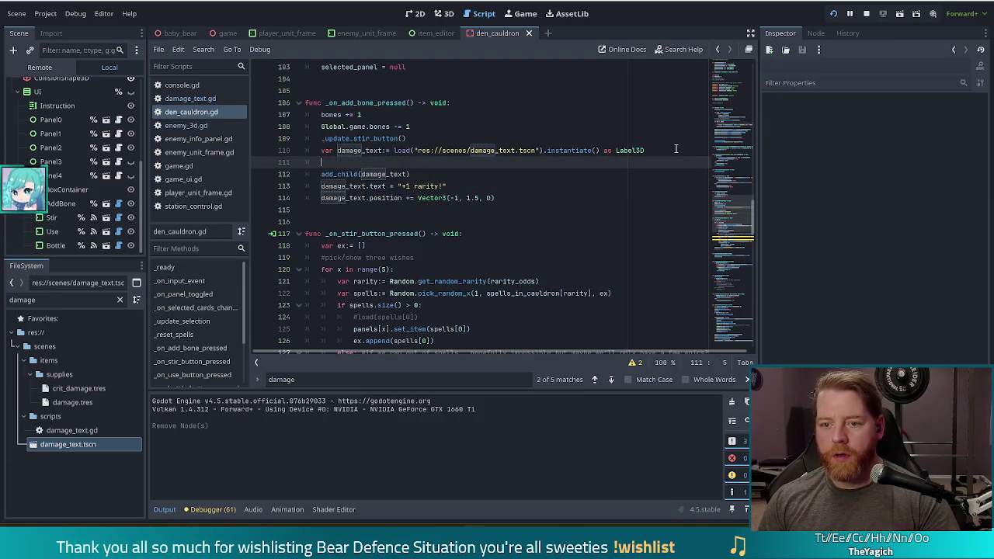
text(DAMAG)
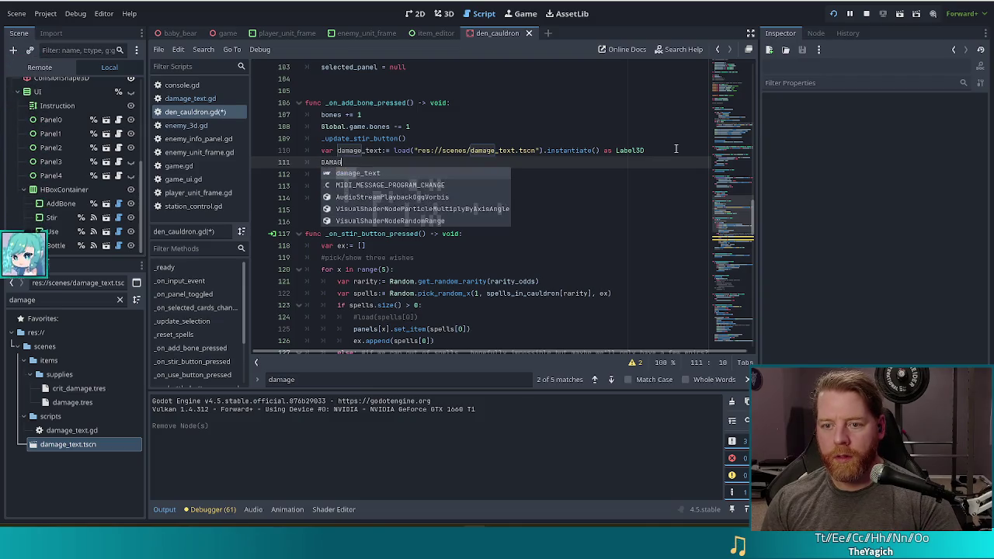
key(Return)
text(.tp)
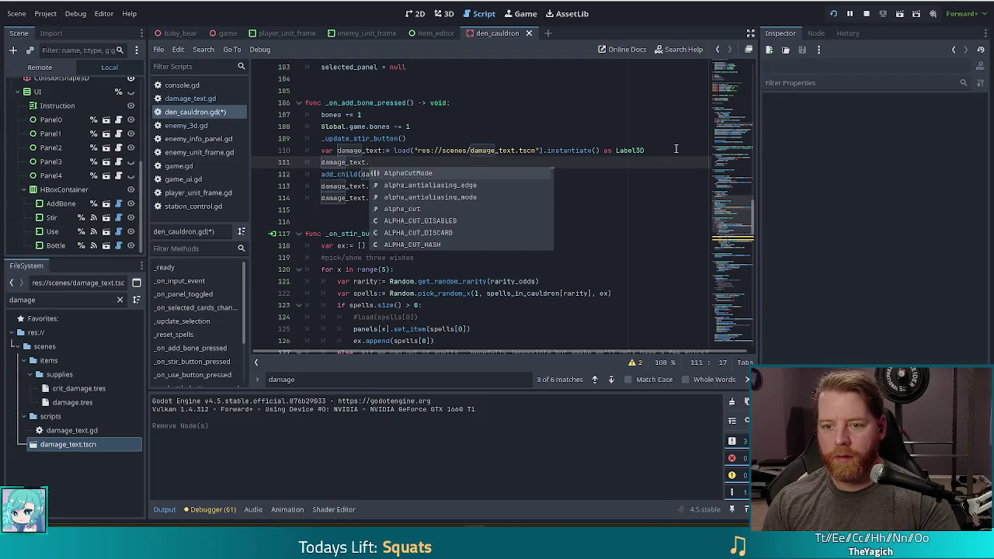
key(Down)
key(Return)
text(= false)
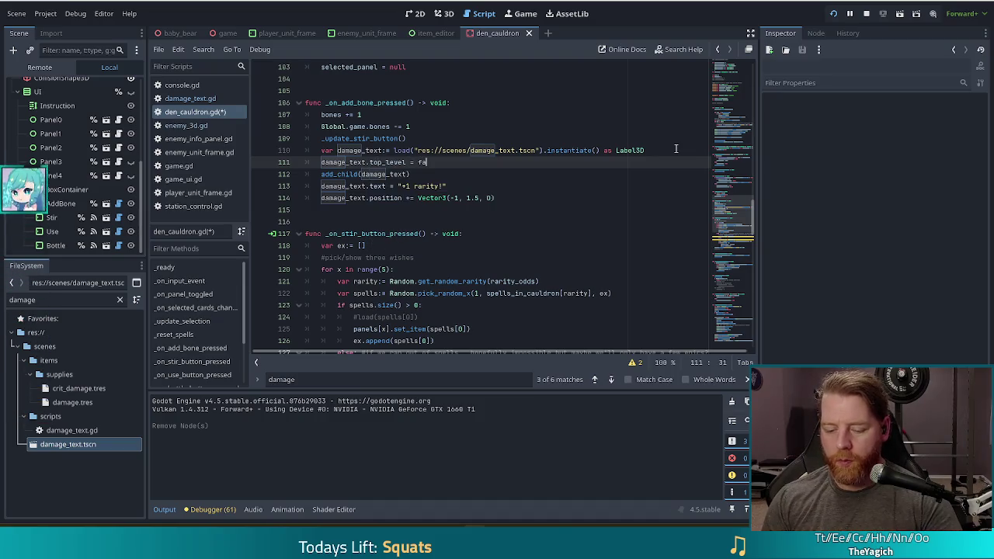
key(ctrl+s)
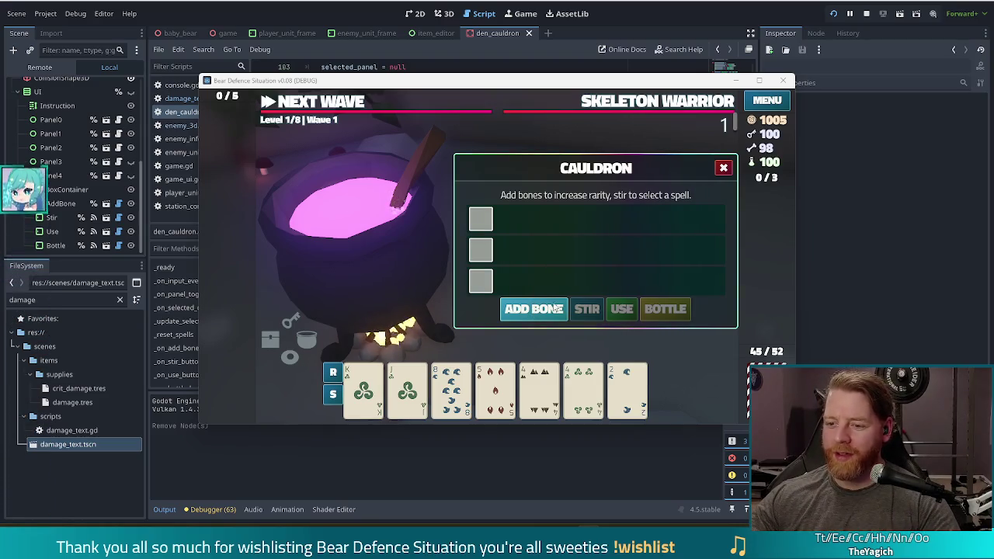
Step: Add one more bone in the cauldron panel, then stop the running game
click(545, 306)
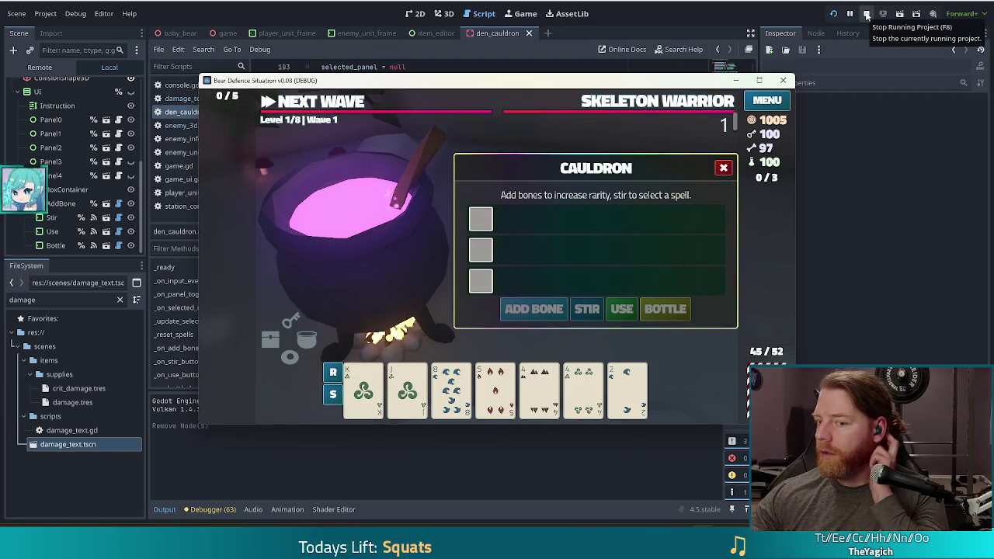
click(867, 15)
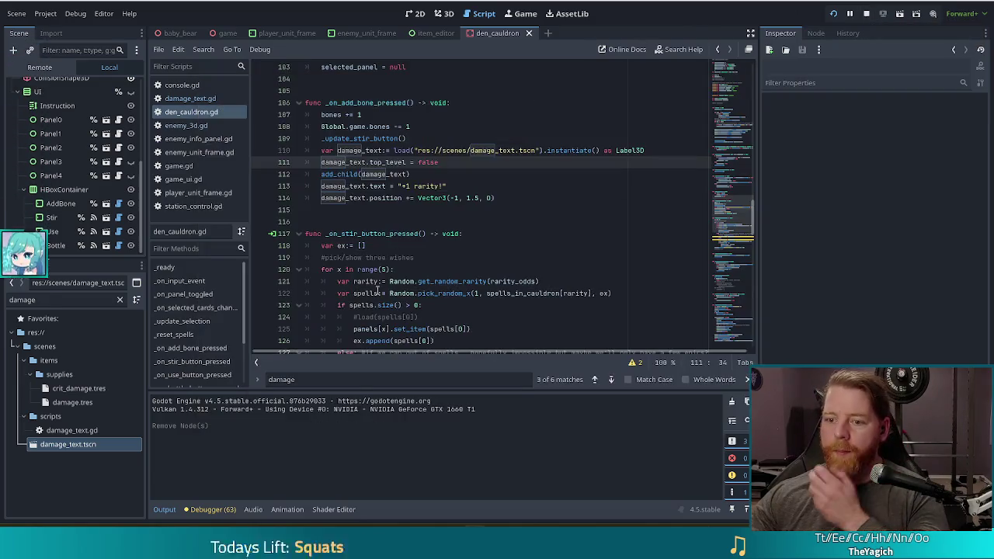
Step: Review the add_child and position offset lines, stop the game, and relaunch the project
click(485, 198)
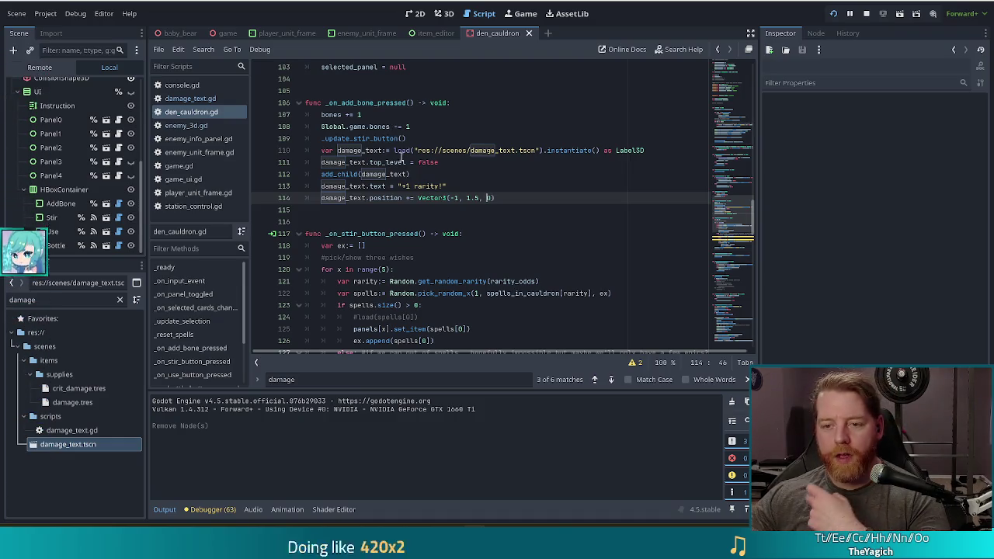
click(428, 174)
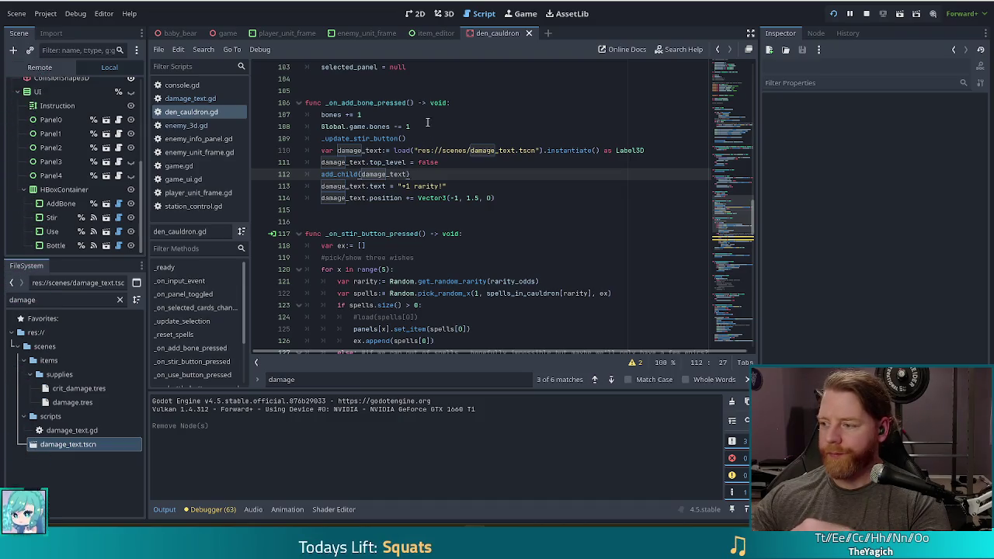
click(868, 13)
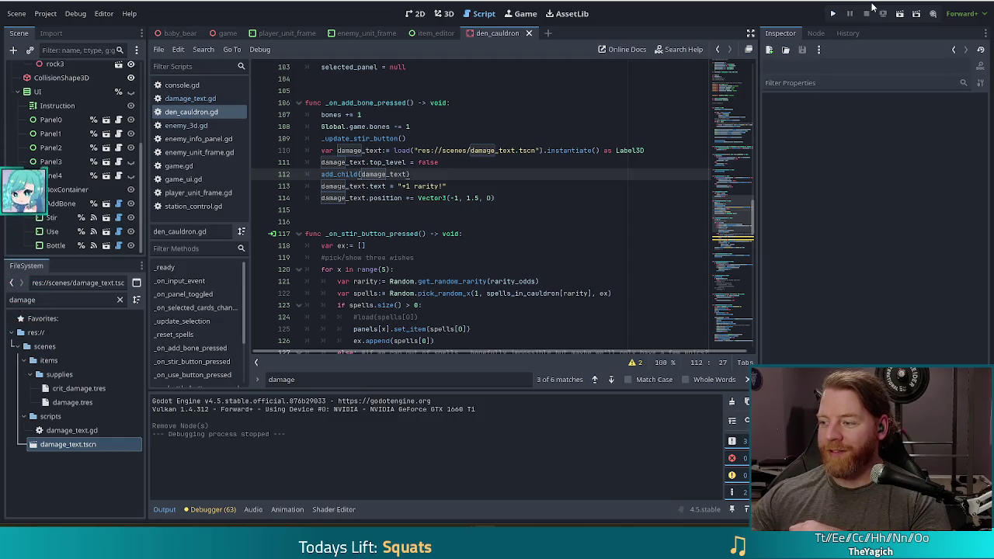
click(830, 14)
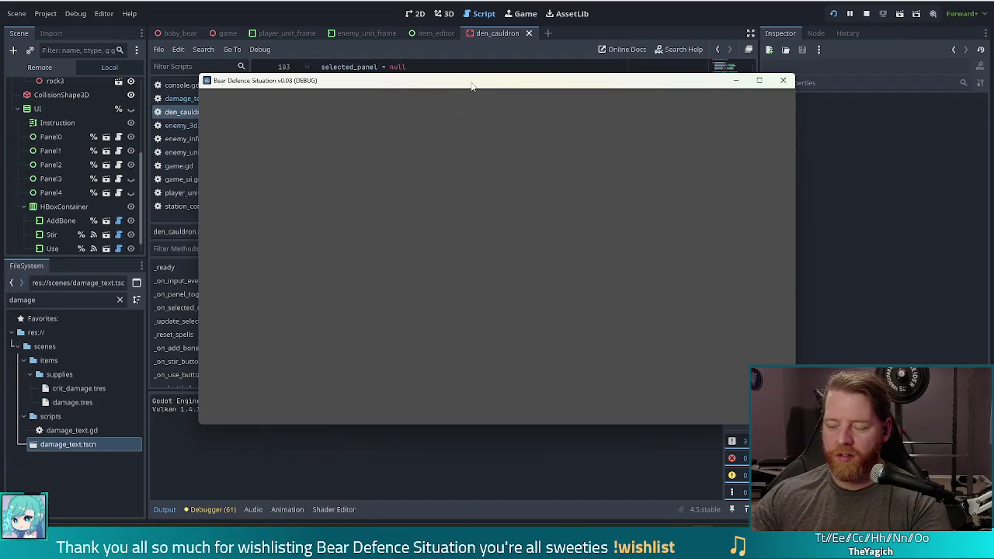
Step: Start a new game, open the cauldron, and grant resources with the test_kit console command
click(326, 283)
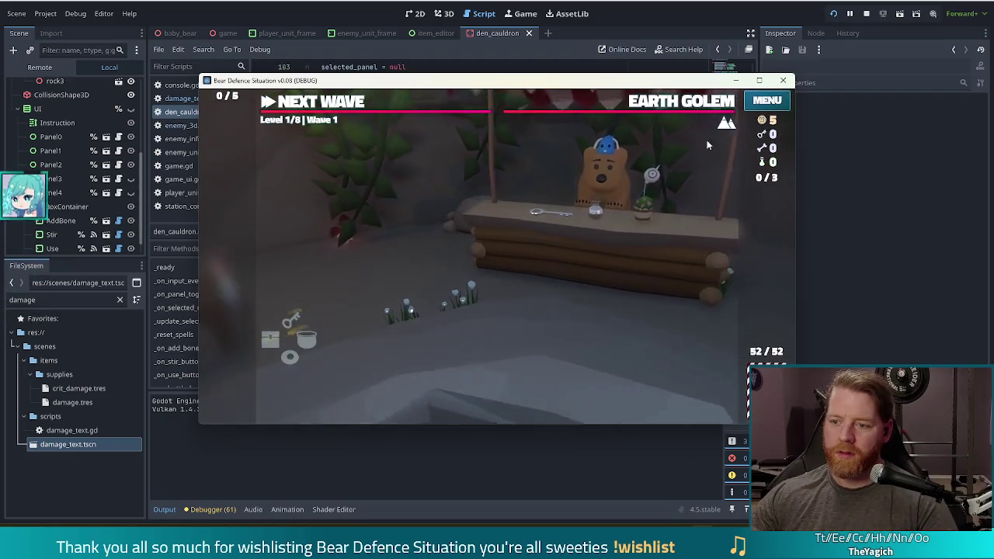
click(691, 242)
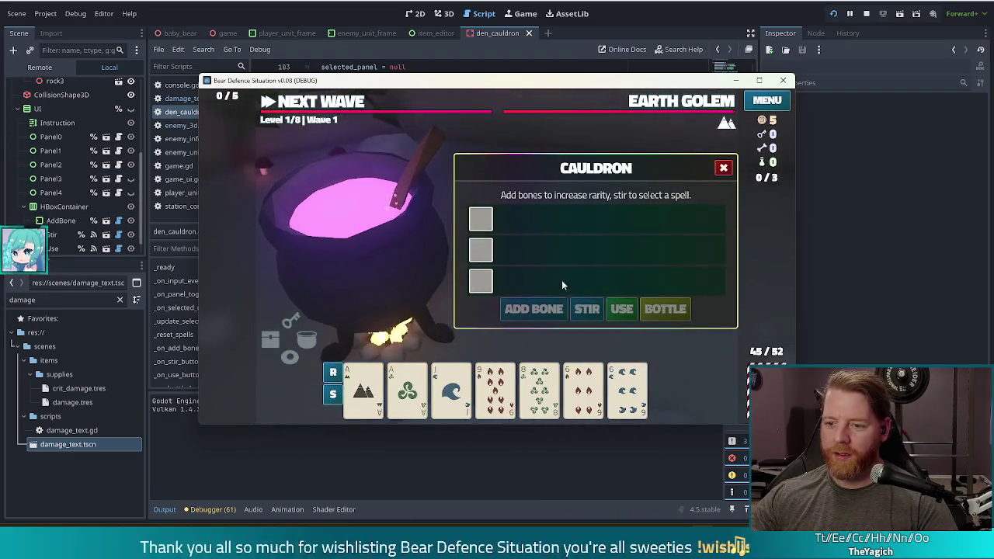
key(grave)
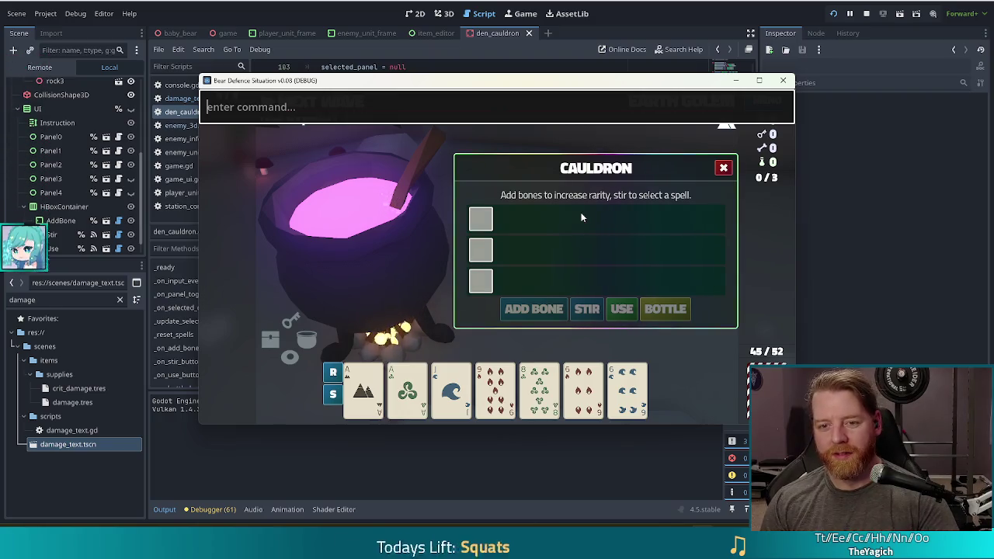
text(!)
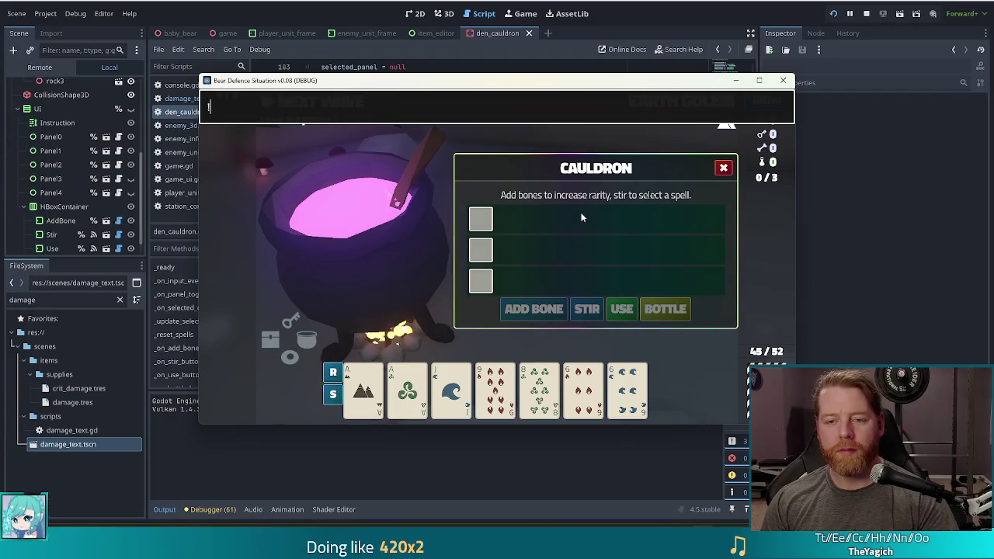
text(test)
key(BackSpace)
key(BackSpace)
key(BackSpace)
text(test)
text(kit)
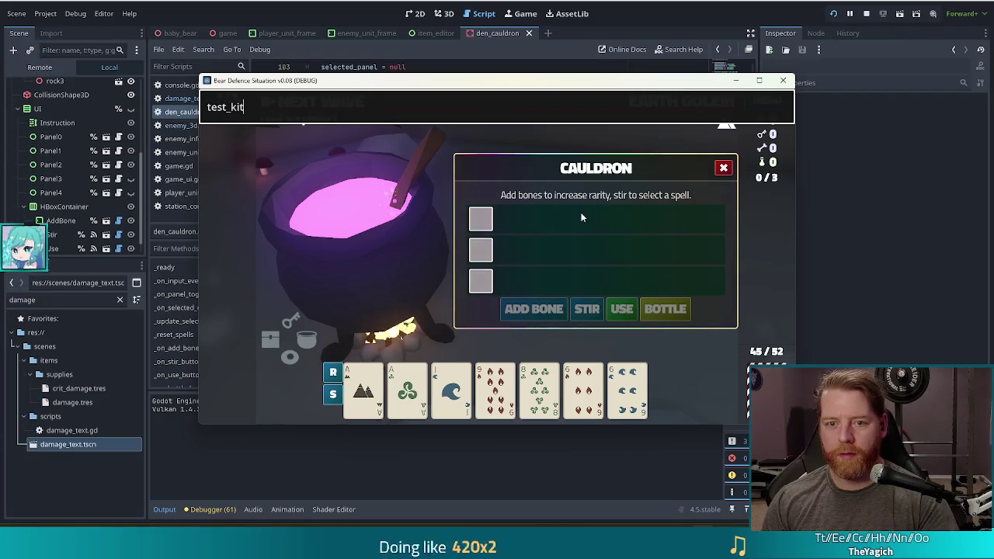
key(Return)
Step: Add two bones at the cauldron, then stop the game with F8
click(551, 314)
click(552, 314)
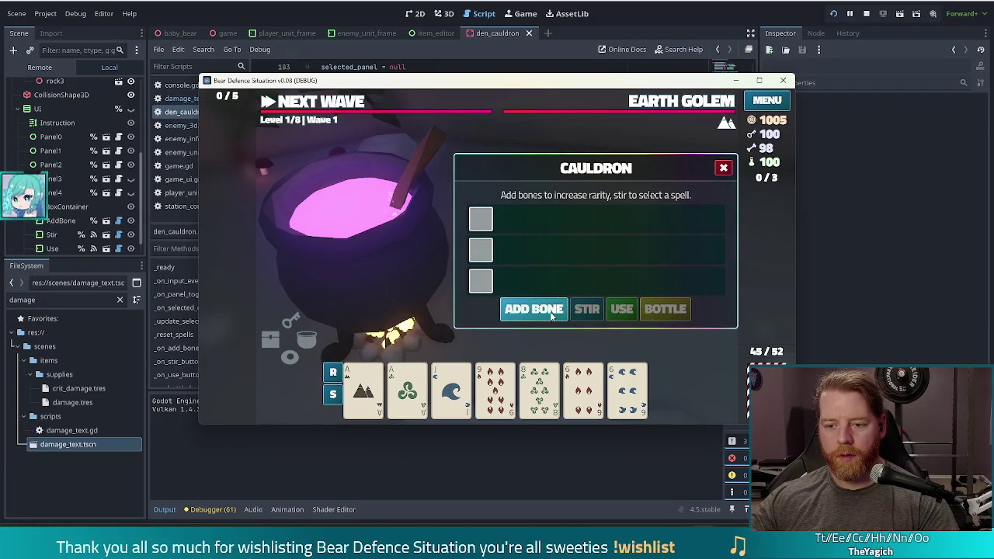
key(F8)
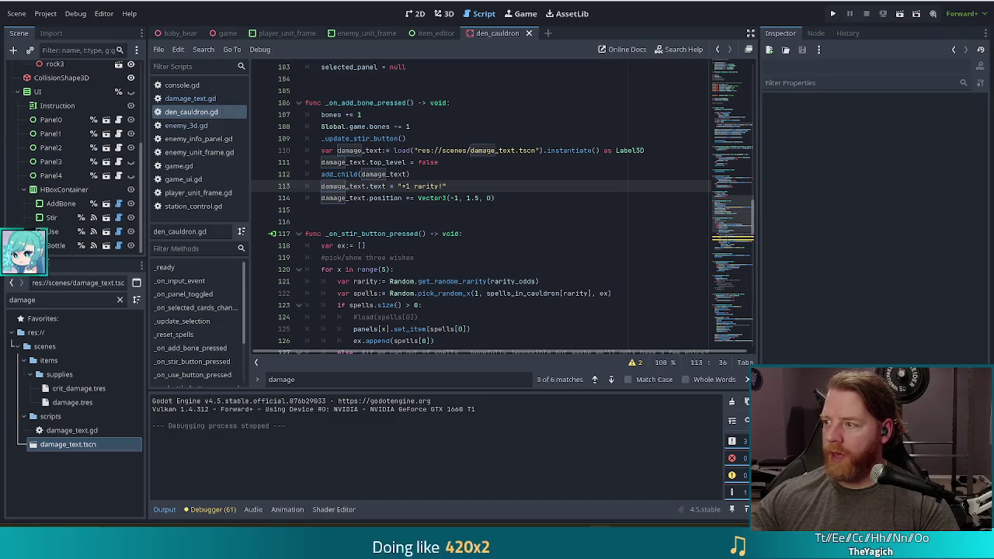
key(Up)
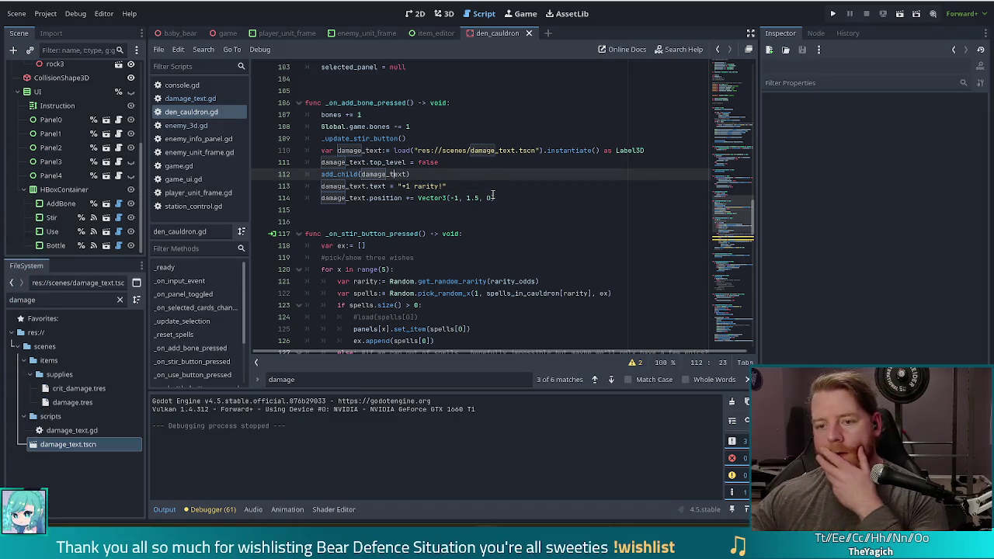
key(Down)
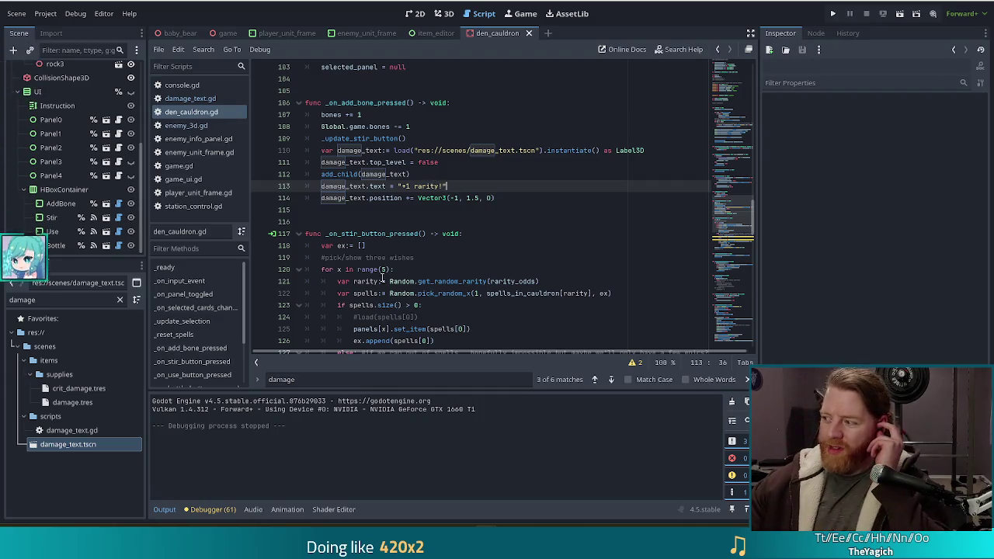
Step: Review the rarity text and position offset lines, run the project, and open damage_text.gd
mouse_move(359, 267)
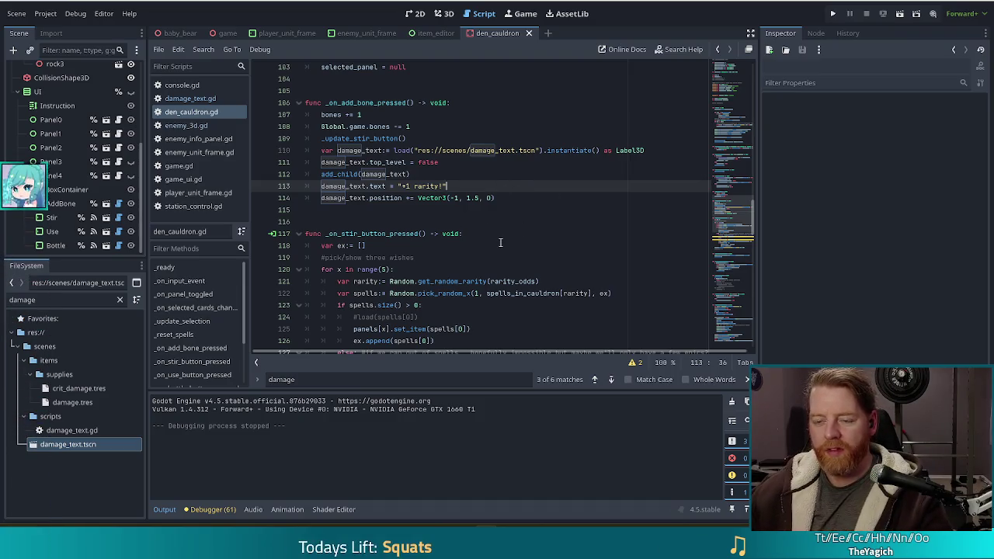
click(504, 197)
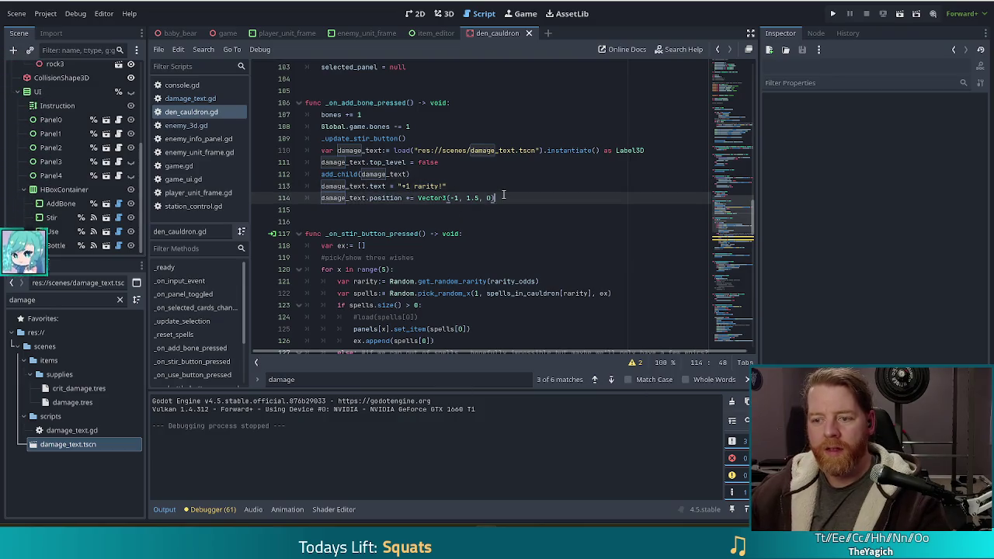
click(460, 186)
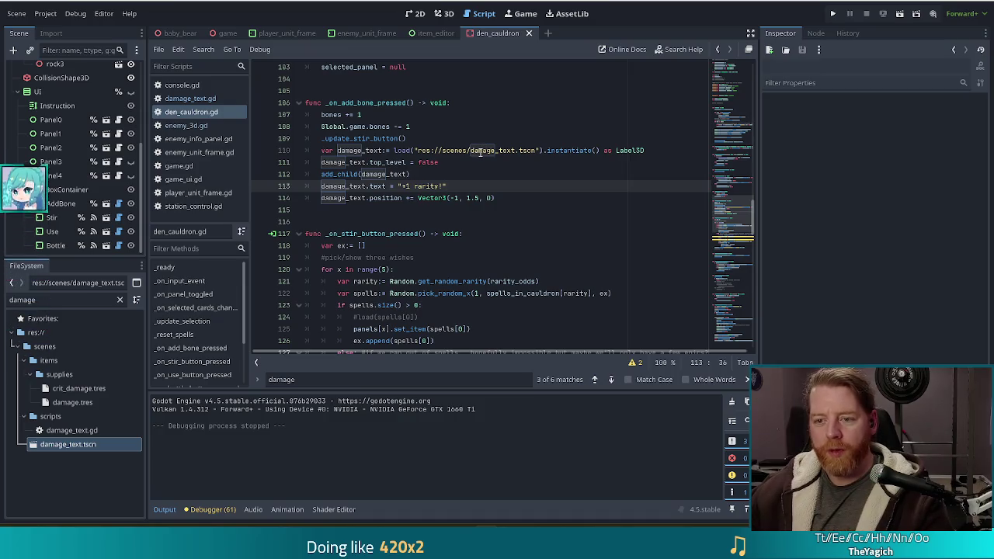
mouse_move(480, 152)
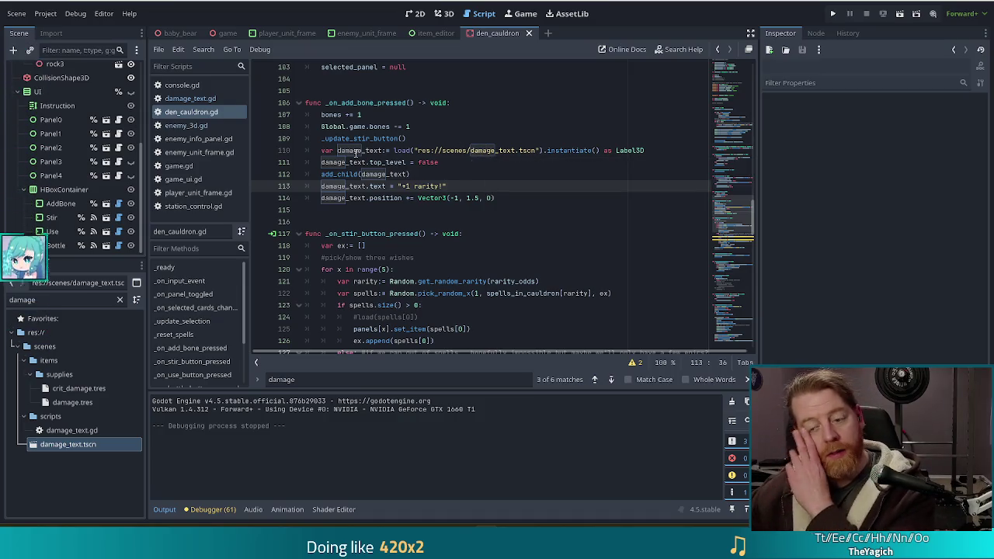
mouse_move(351, 165)
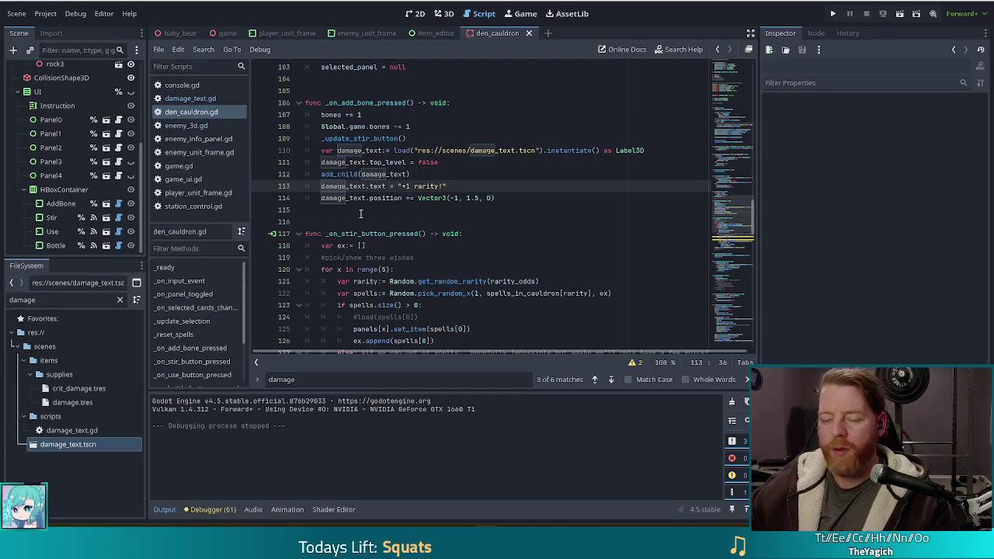
click(544, 201)
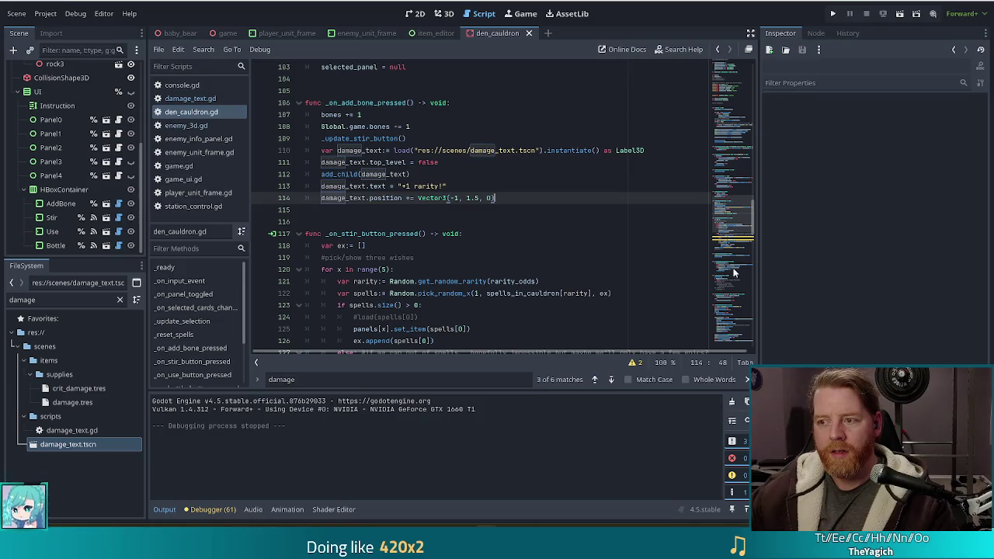
click(833, 14)
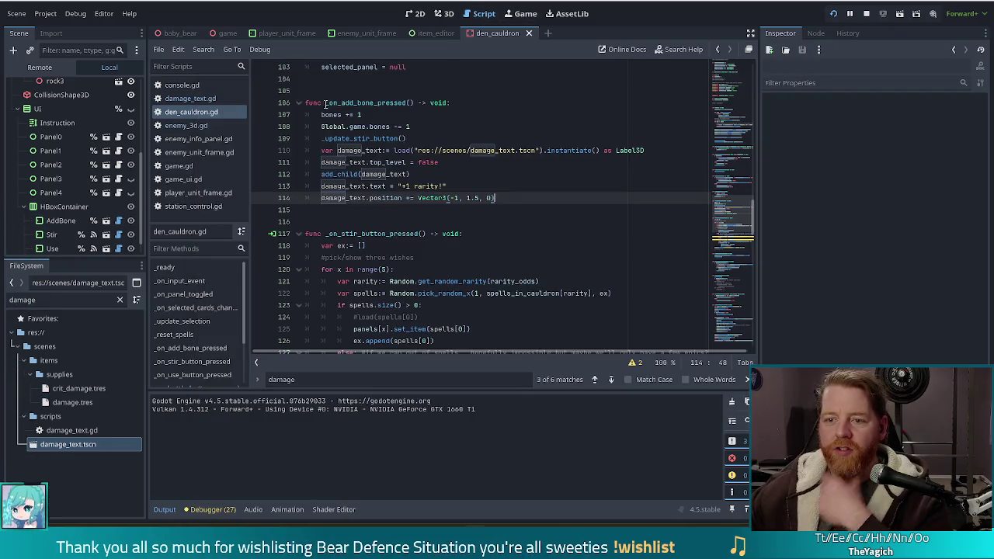
click(195, 99)
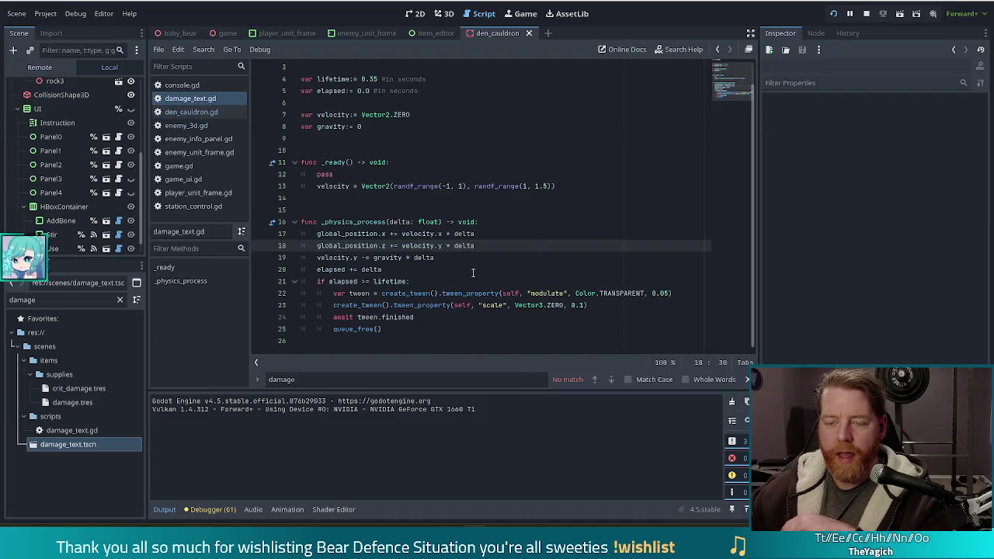
Step: Replace global_position with position on lines 17 and 18 of damage_text.gd
click(345, 234)
text(pos)
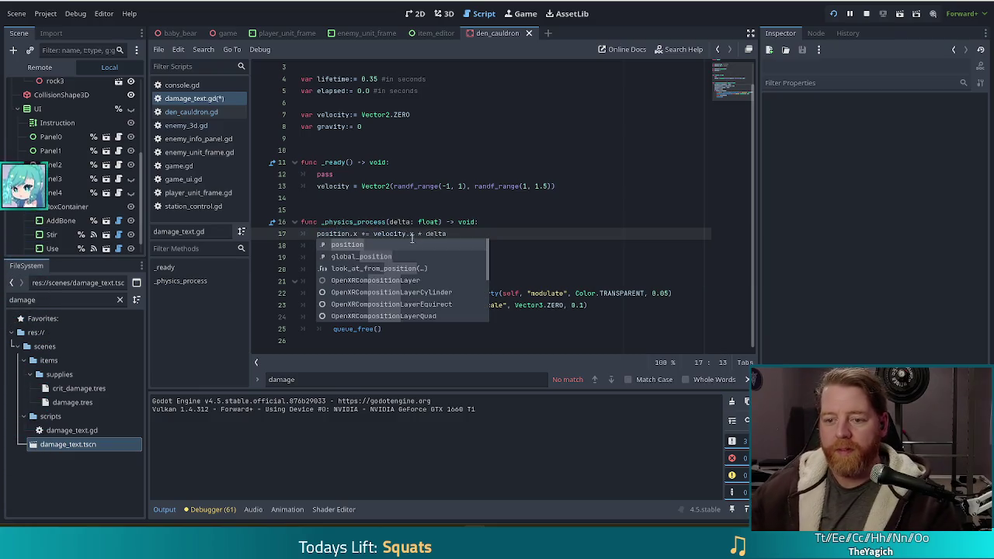
click(349, 203)
click(341, 245)
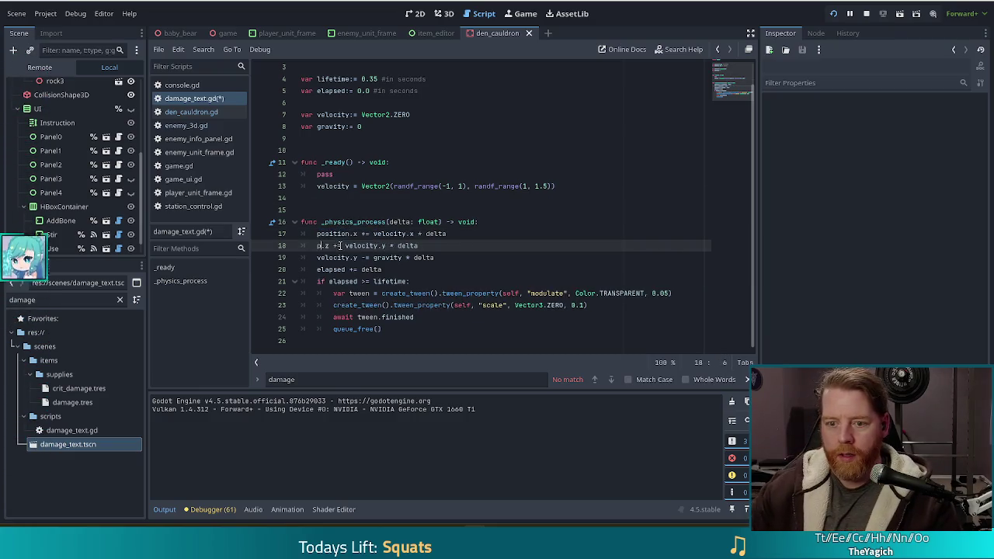
text(osition)
click(377, 214)
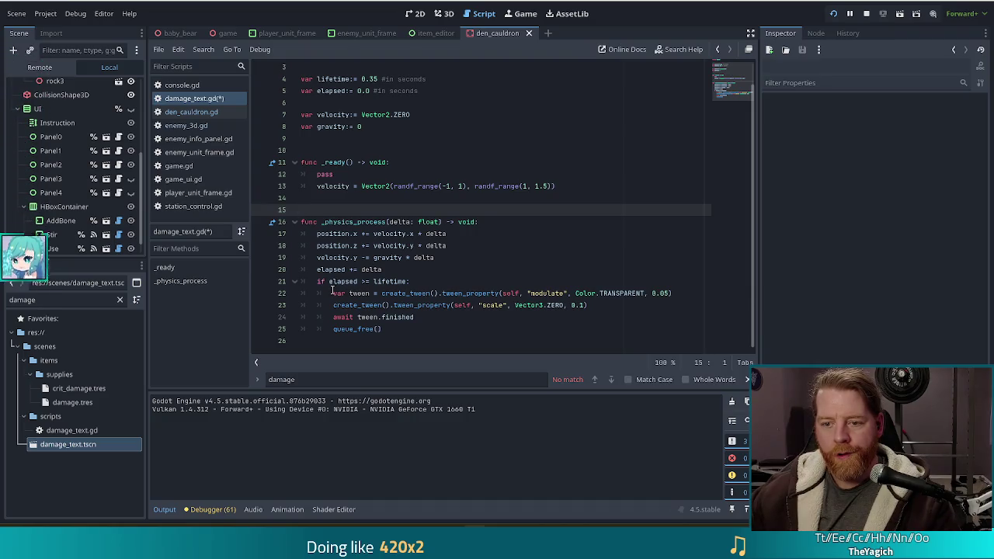
Step: Run the game with F5 and start a NEW GAME to test the change
click(523, 293)
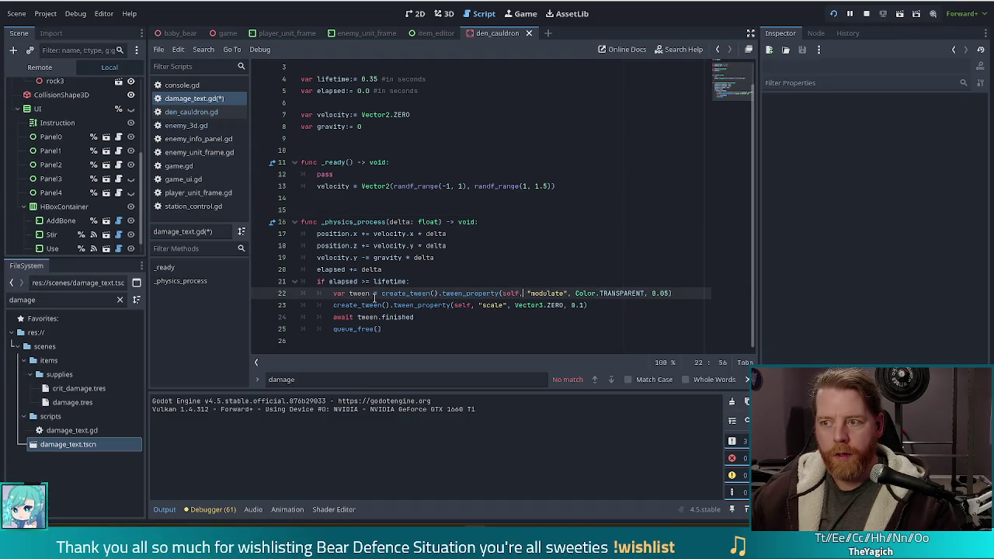
key(F5)
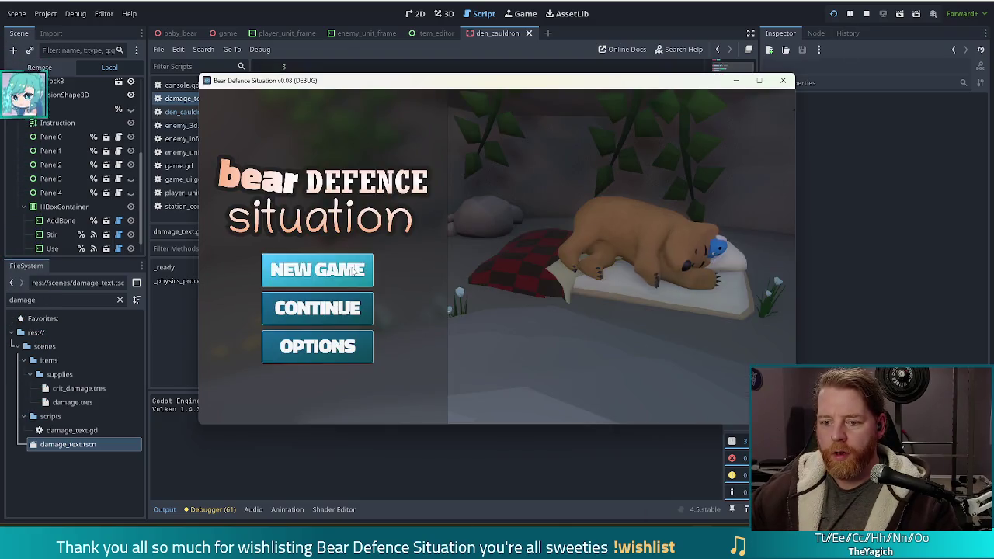
click(351, 267)
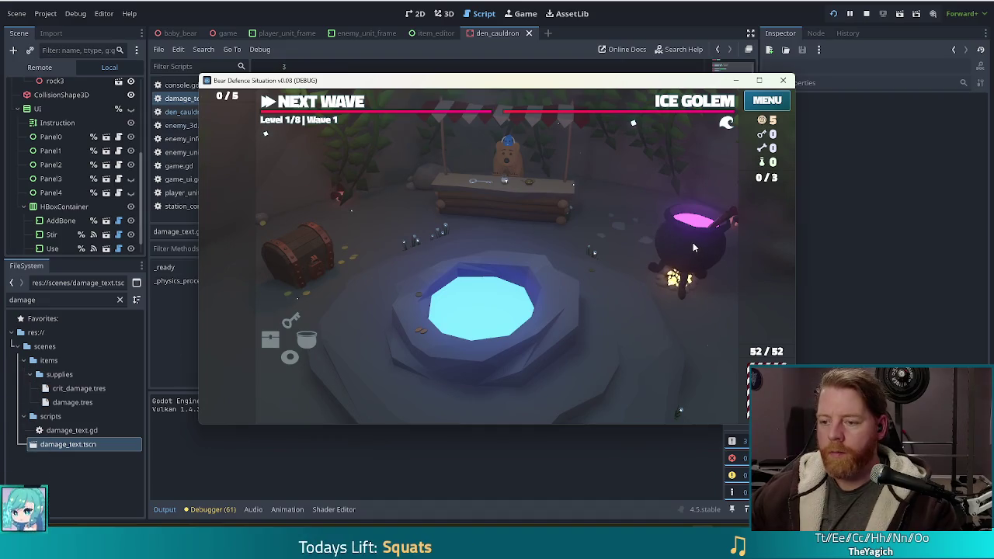
Step: Open the cauldron panel, run the test kit console command for 1005 gold, then stop the game
click(695, 247)
key(grave)
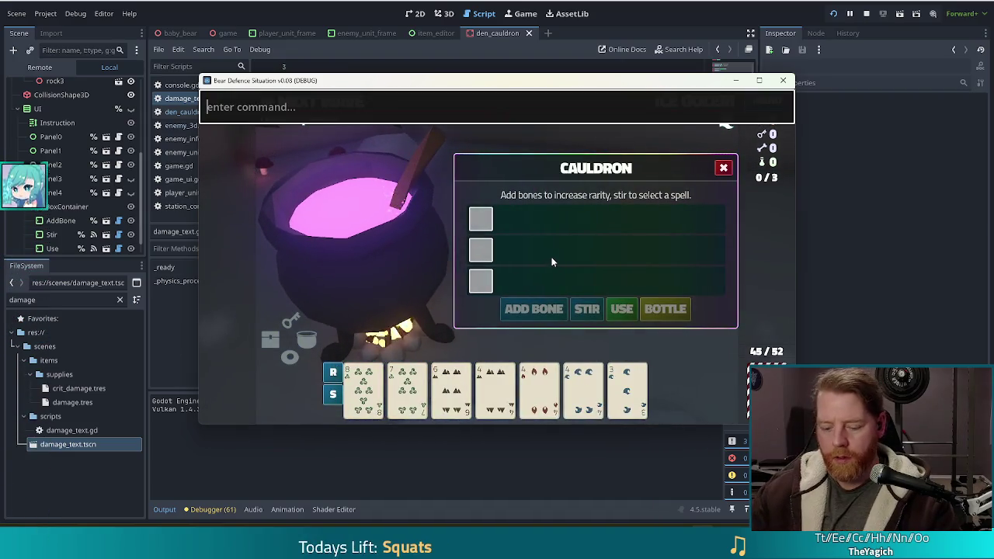
text(test_kit)
key(Return)
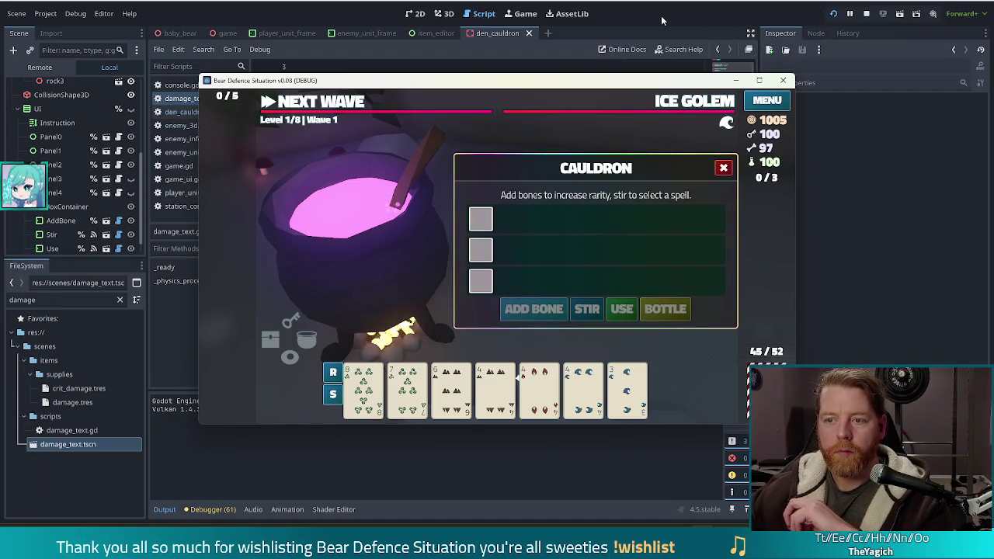
key(F8)
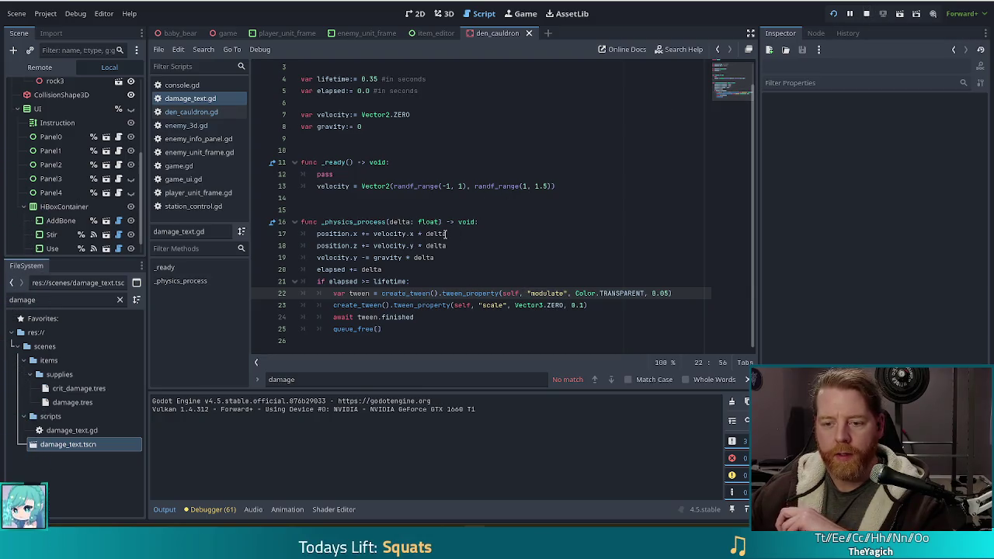
Step: Delete the leftover pass line from _ready in damage_text.gd and save the script
click(343, 175)
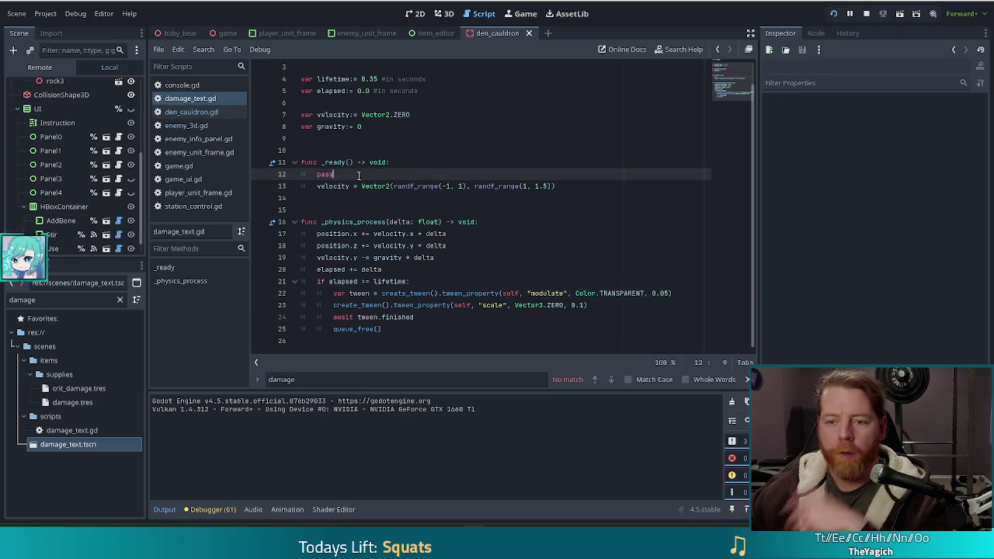
key(BackSpace)
key(BackSpace)
key(BackSpace)
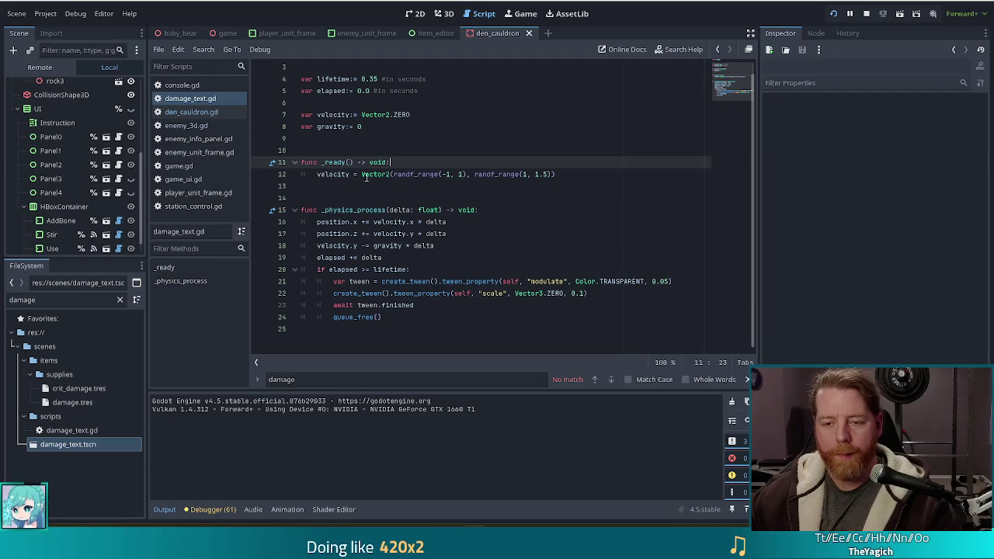
mouse_move(369, 175)
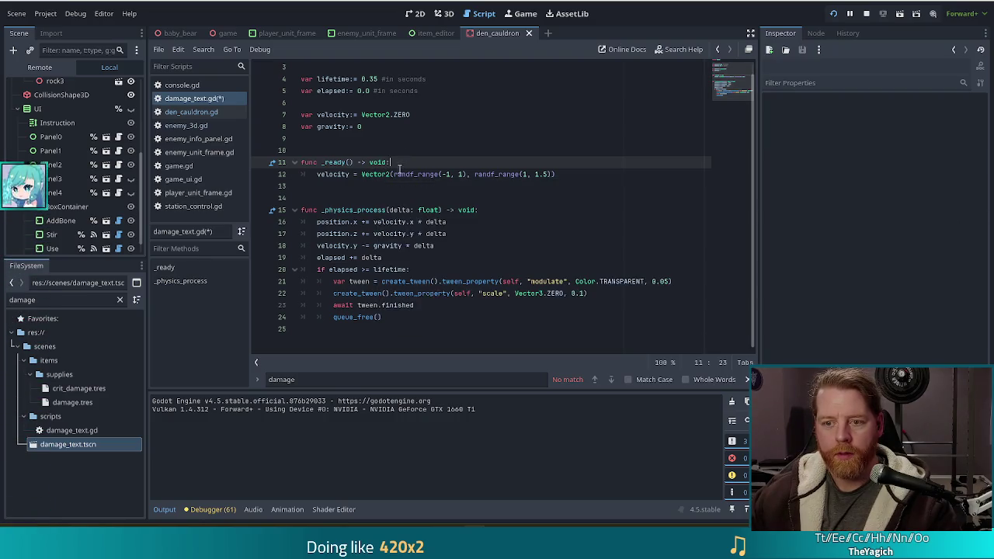
key(shift+Down)
key(shift+Up)
key(ctrl+s)
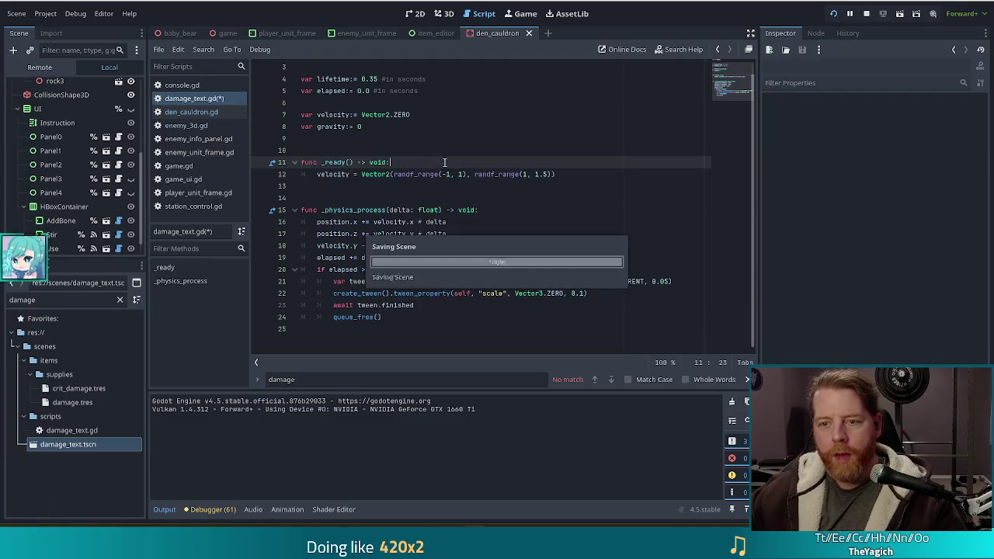
Step: Review the Vector2.ZERO velocity declaration on line 7, the _ready velocity line and the shrink tween
shift+click(557, 175)
click(410, 115)
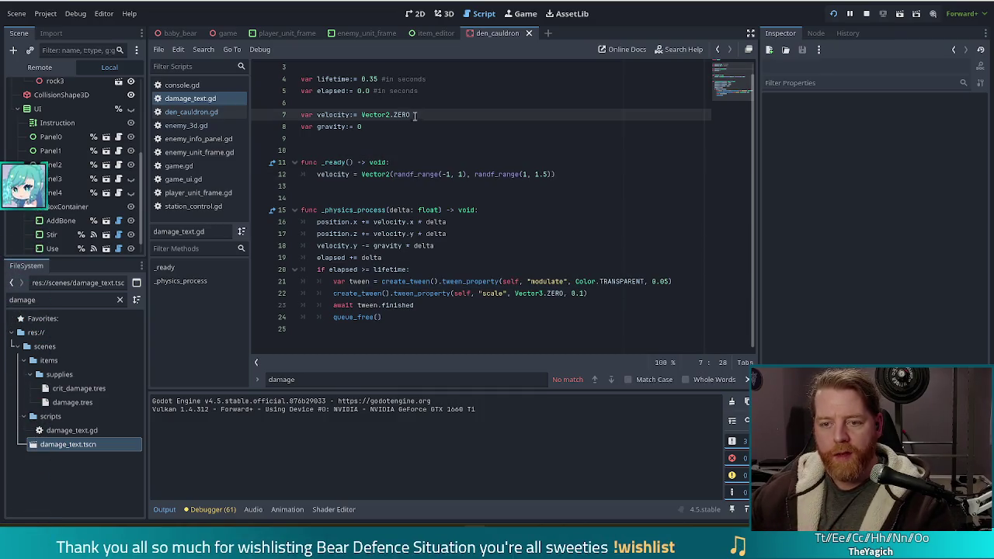
drag(421, 114, 361, 114)
click(448, 163)
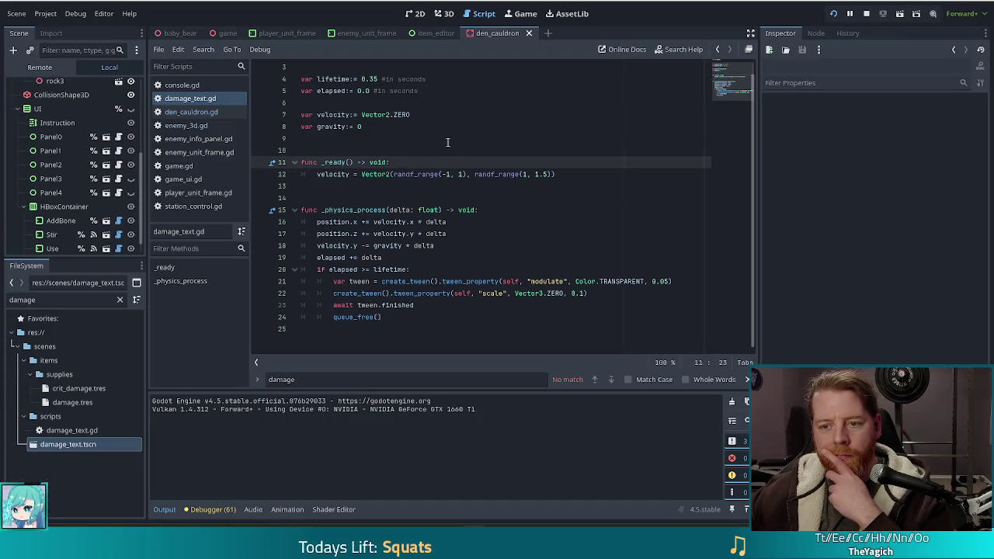
click(576, 174)
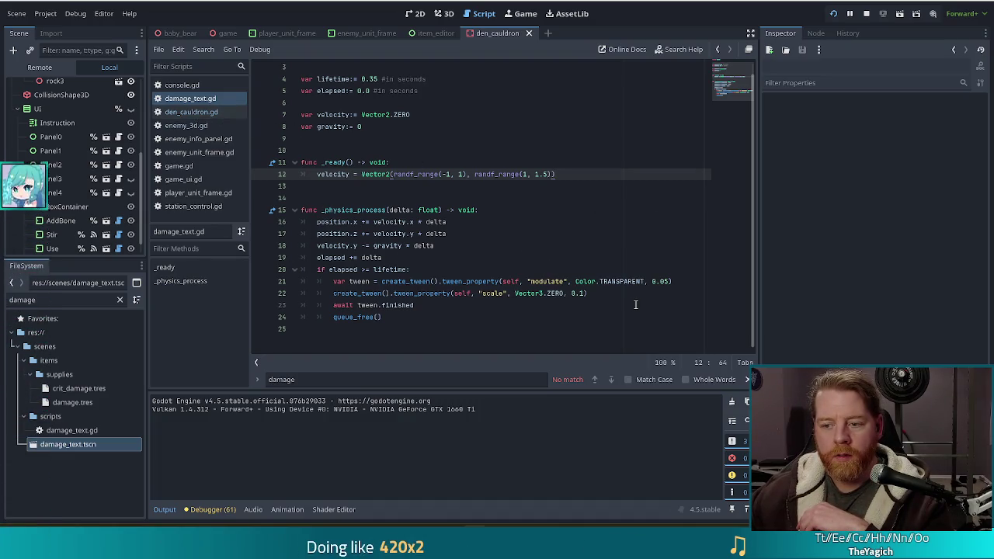
click(593, 293)
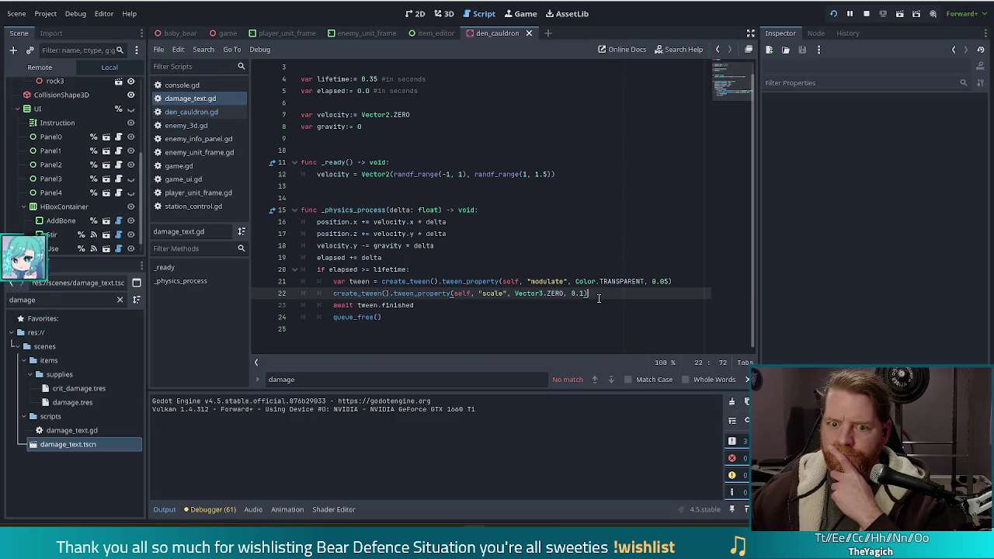
Step: Open damage_text.tscn and check the DamageText label's Transform beside the shrink tween code
double_click(98, 444)
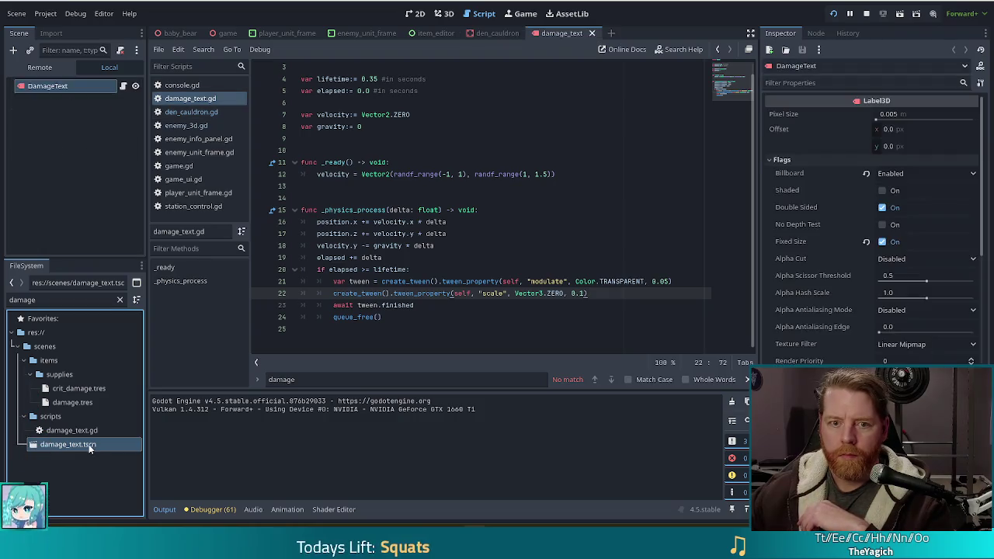
scroll(865, 305, down, 10)
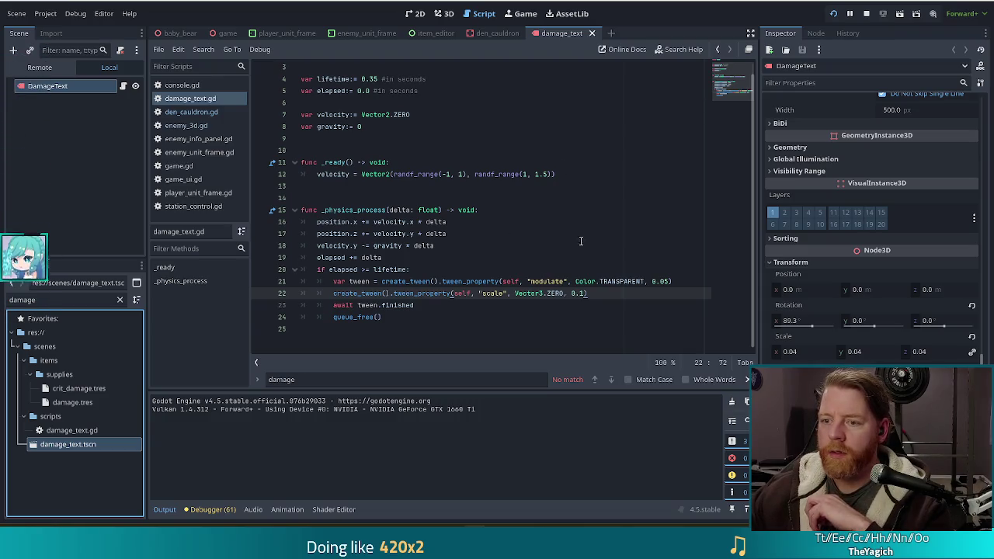
click(325, 299)
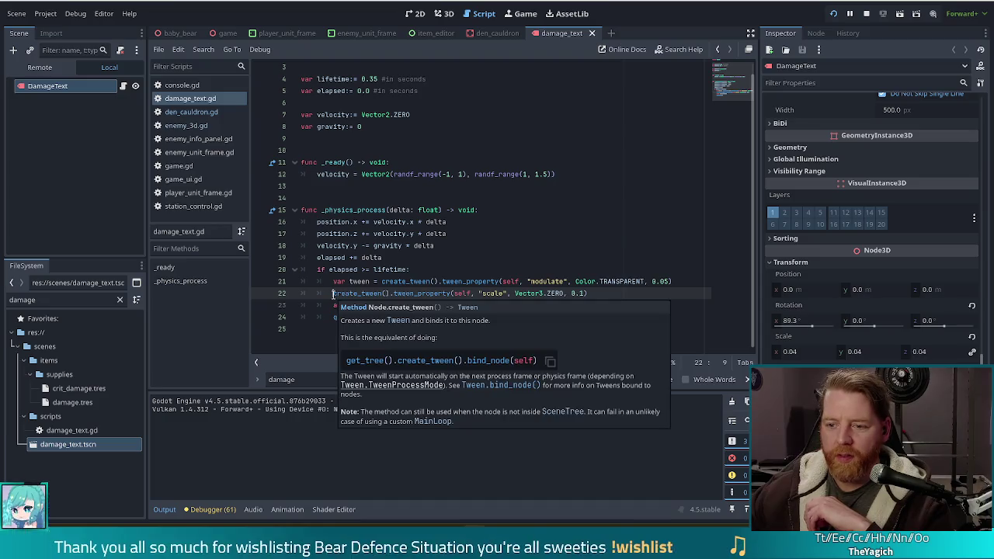
mouse_move(598, 282)
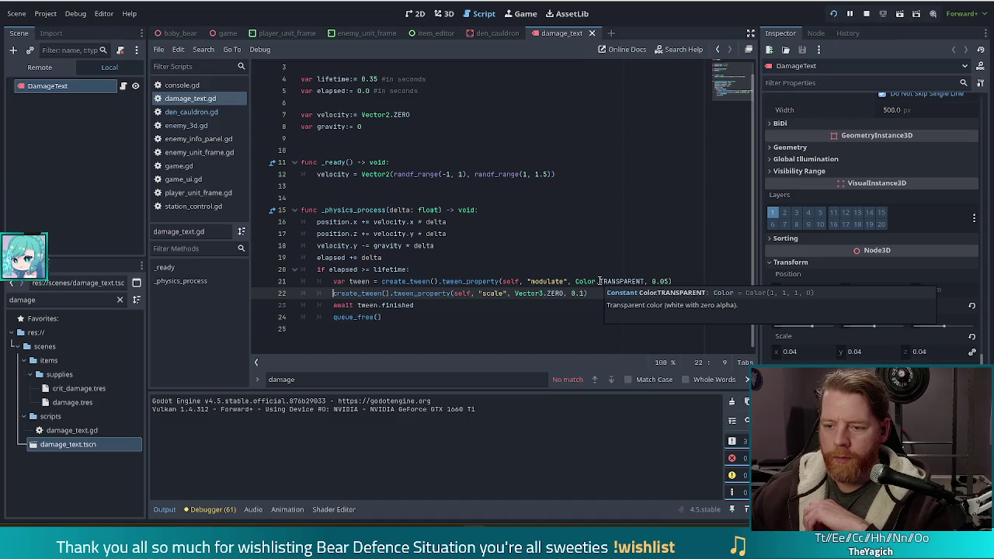
mouse_move(404, 292)
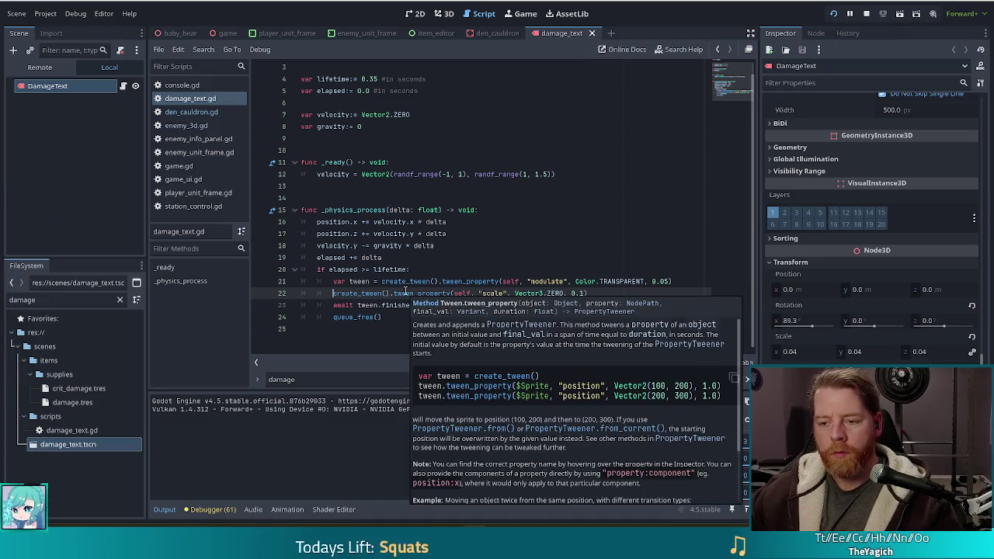
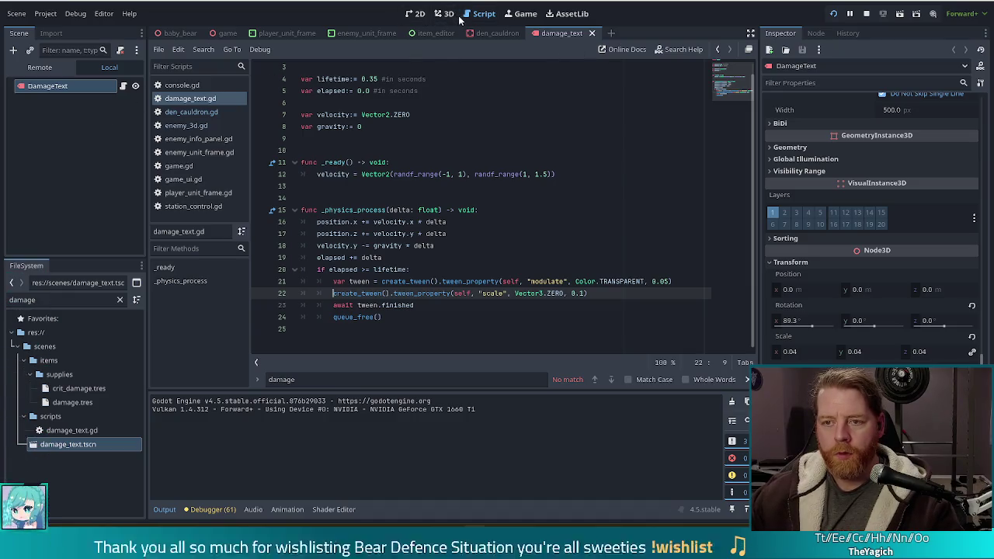
Step: In den_cauldron.gd, add damage_text.scale = Vector3.ONE after the position line in _on_add_bone_pressed and save
click(206, 111)
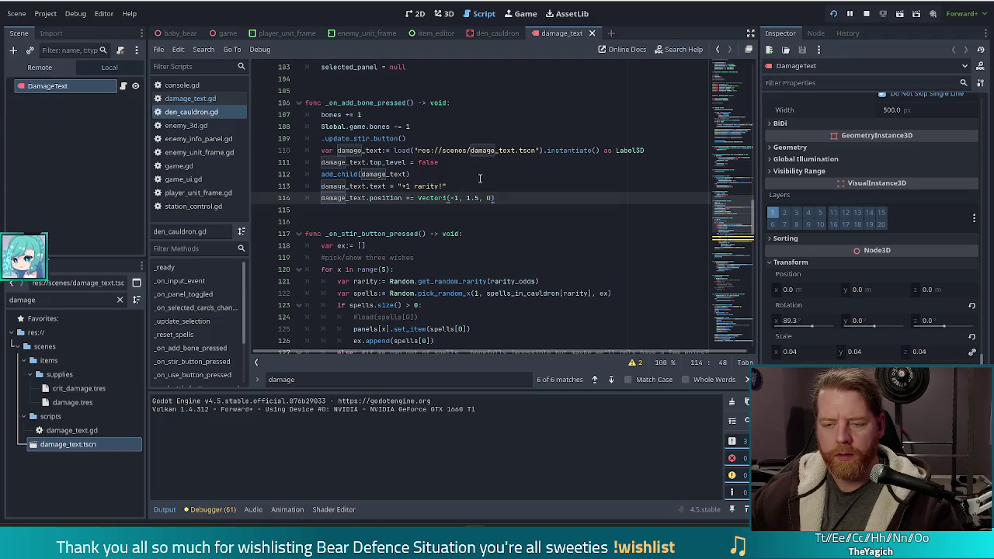
click(438, 175)
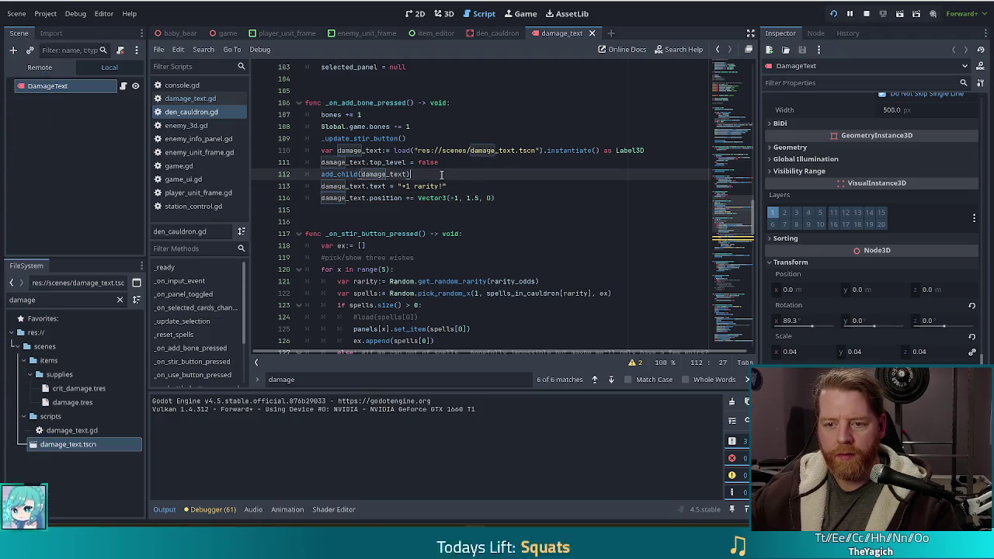
click(469, 189)
click(507, 198)
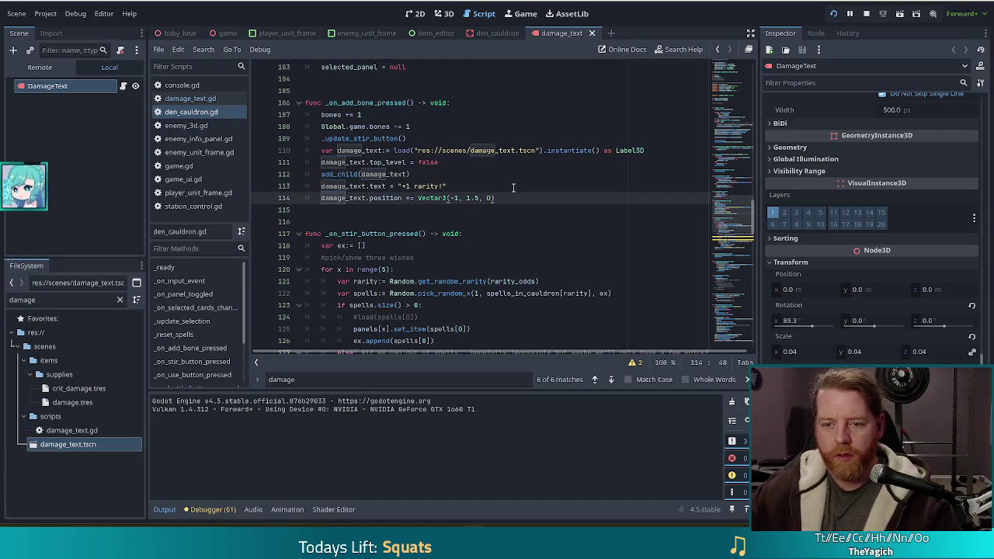
key(Return)
text(damage_text)
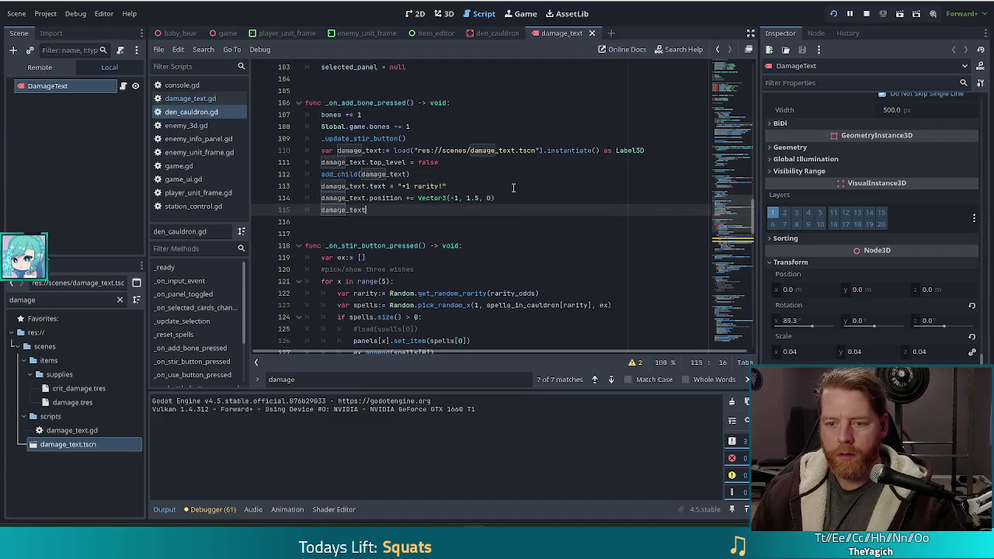
text(.scal)
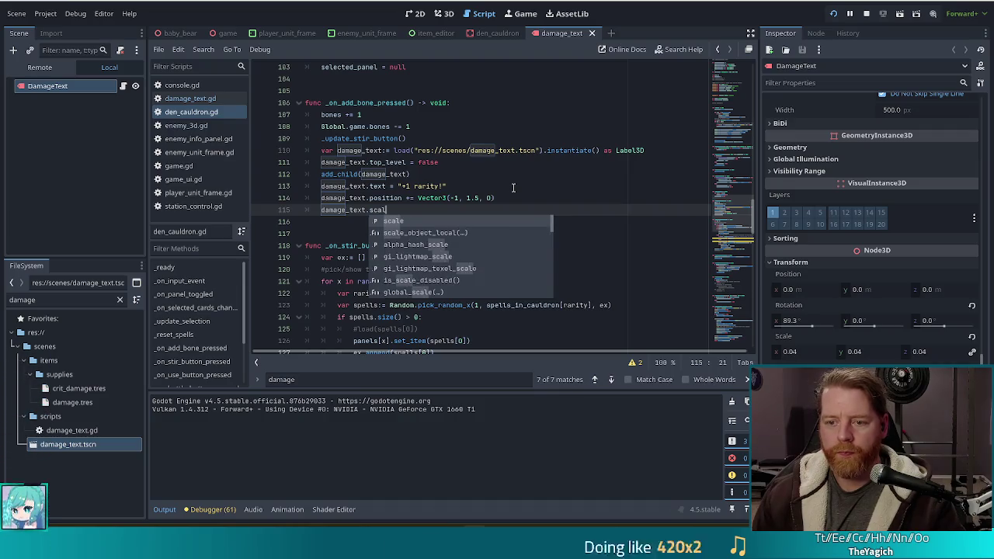
text(e = Vec)
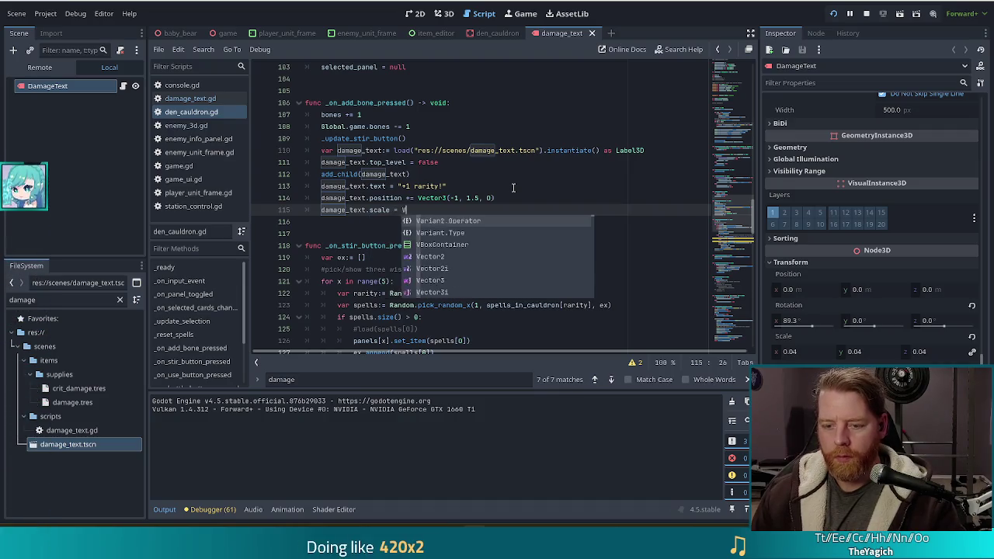
key(Down)
key(Return)
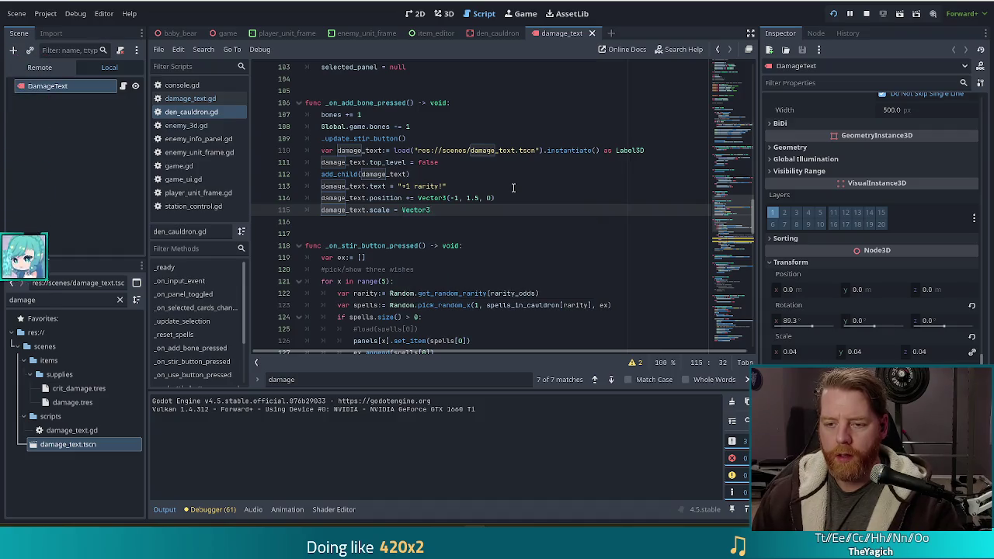
text(.ONE)
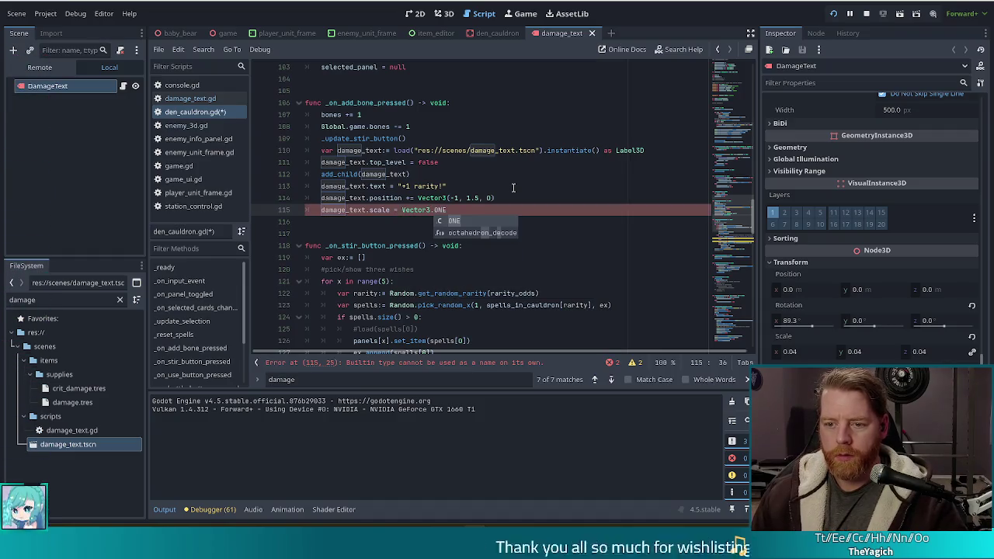
key(ctrl+s)
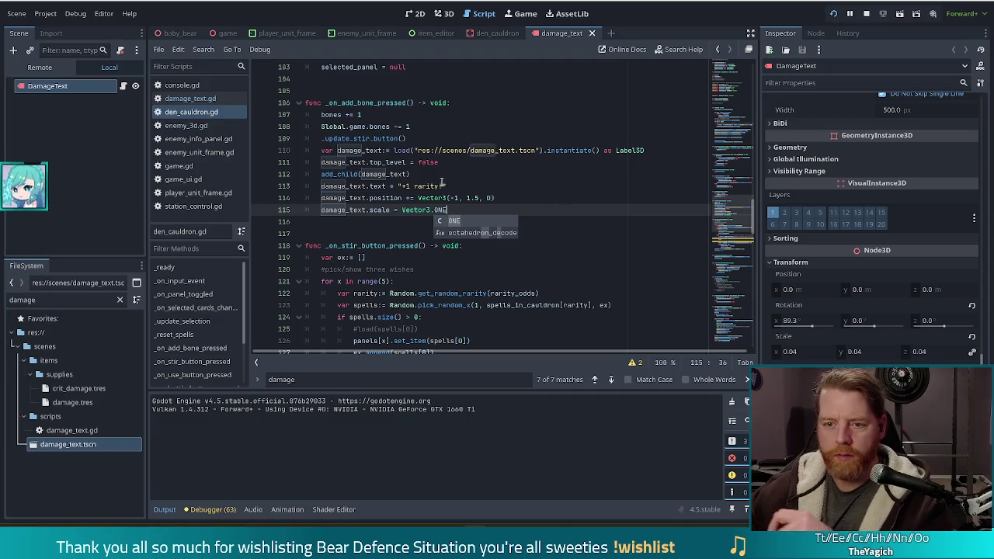
click(446, 186)
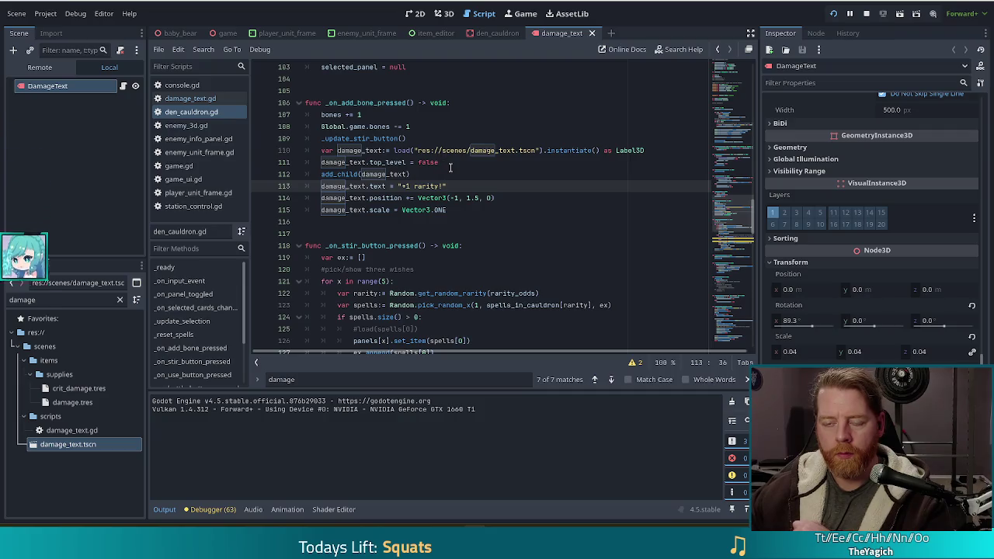
Step: Start a damage_text velocity line after add_child(damage_text) in den_cauldron.gd
click(202, 97)
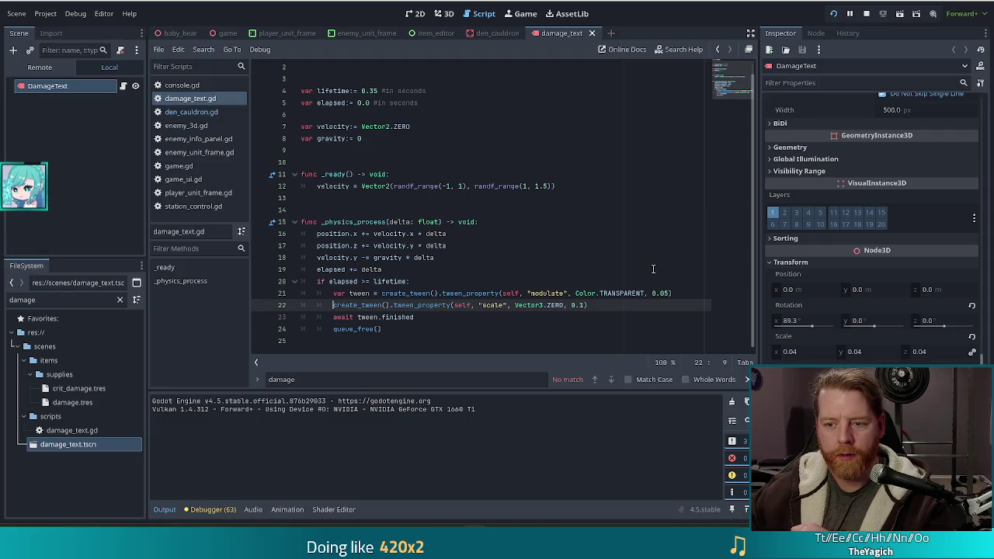
click(466, 186)
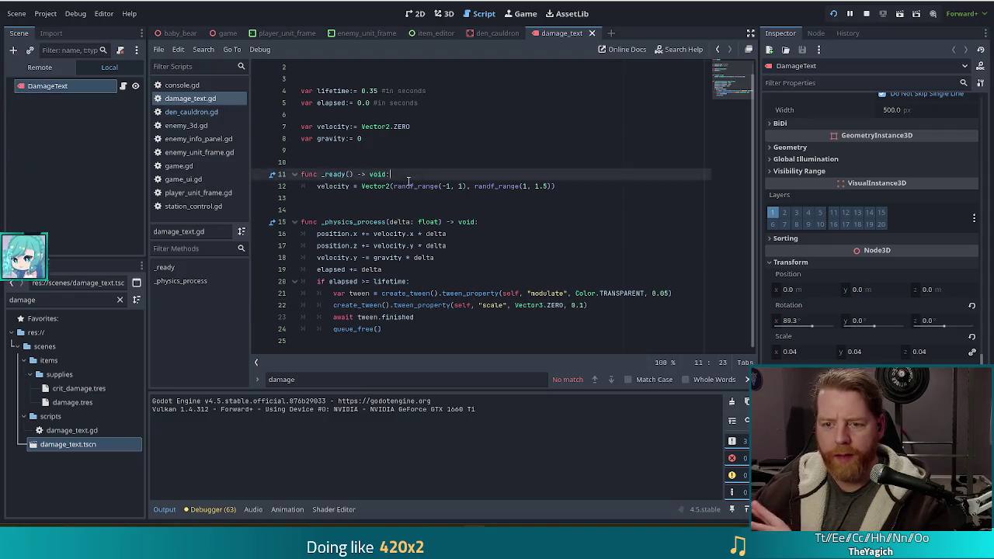
click(194, 112)
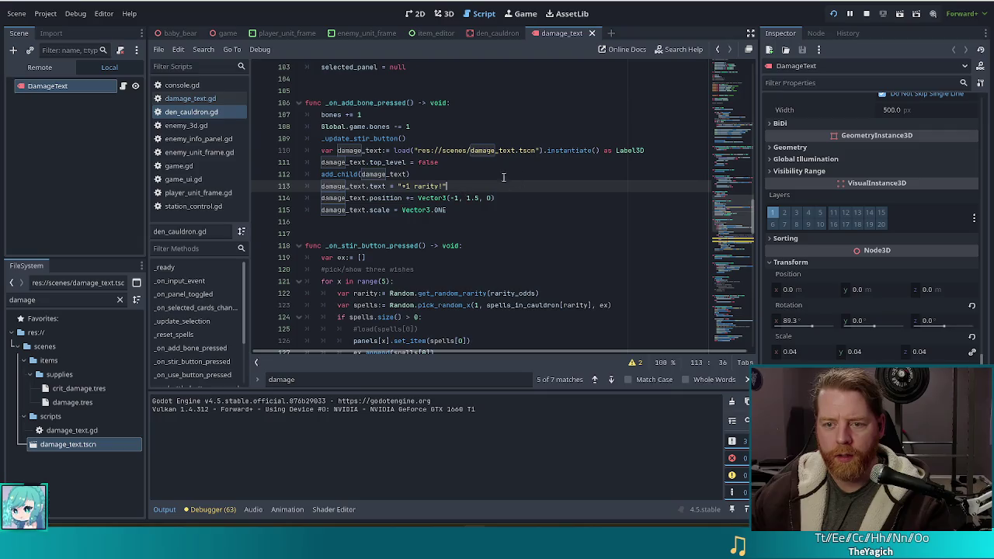
click(449, 173)
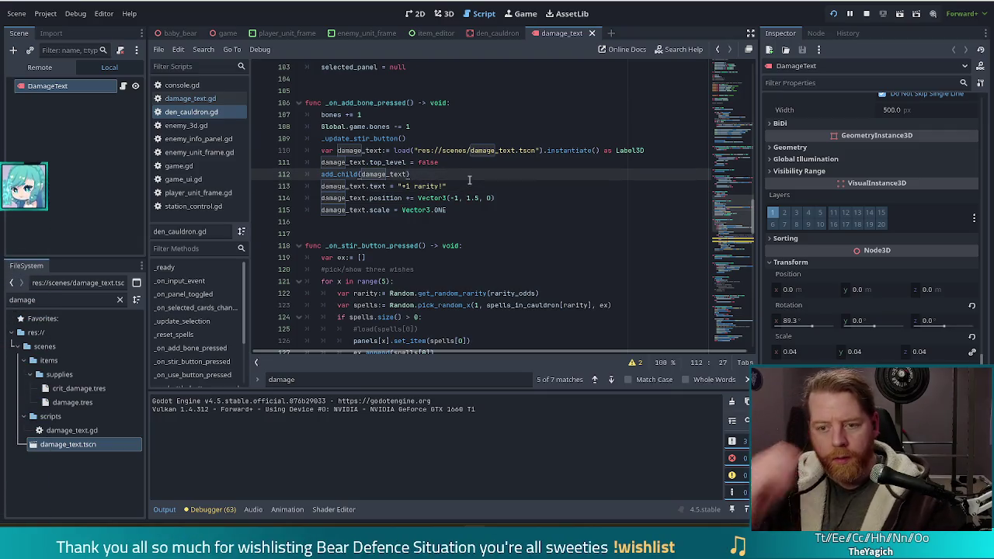
key(Return)
text(dama)
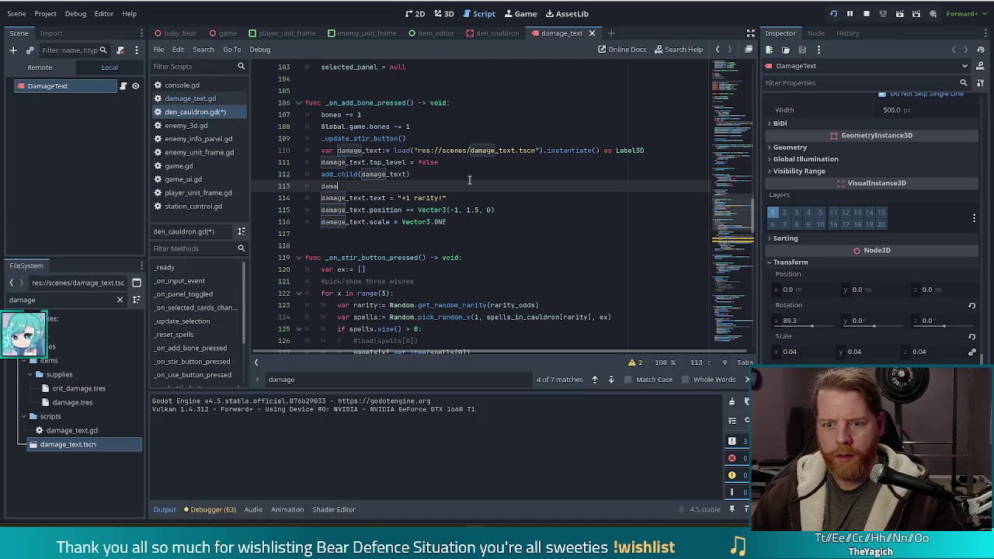
text(ge_text.vel)
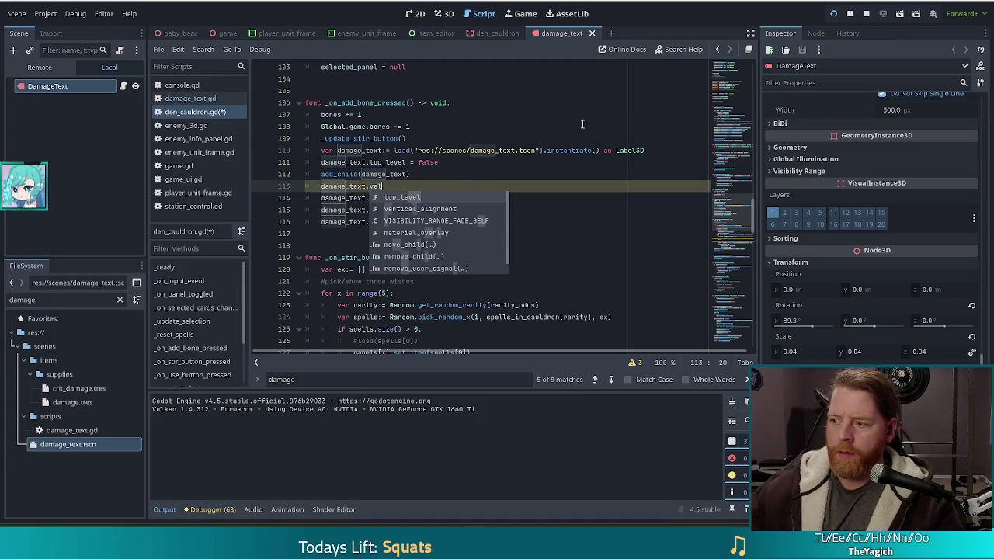
Step: Look up the velocity variable in damage_text.gd and clear the partial member name
click(190, 98)
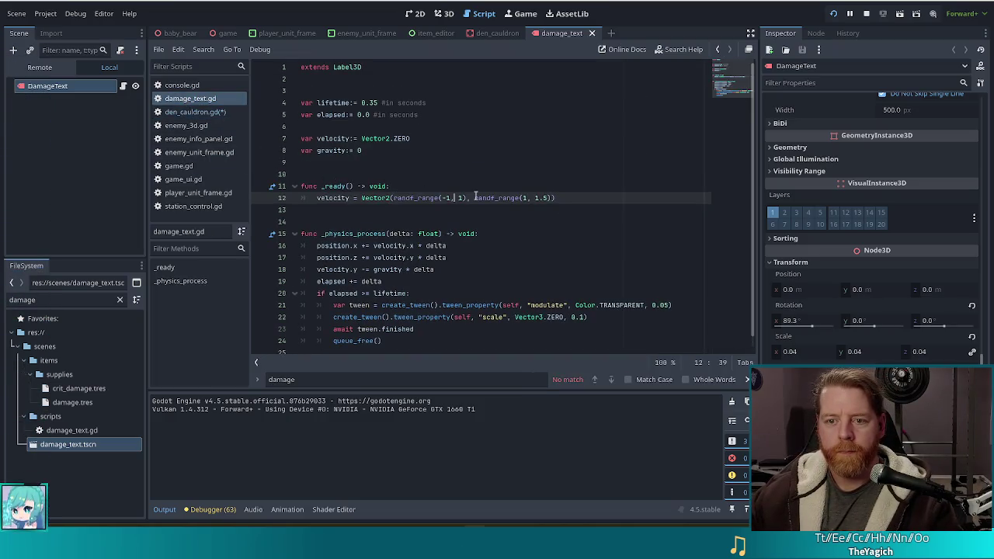
mouse_move(475, 197)
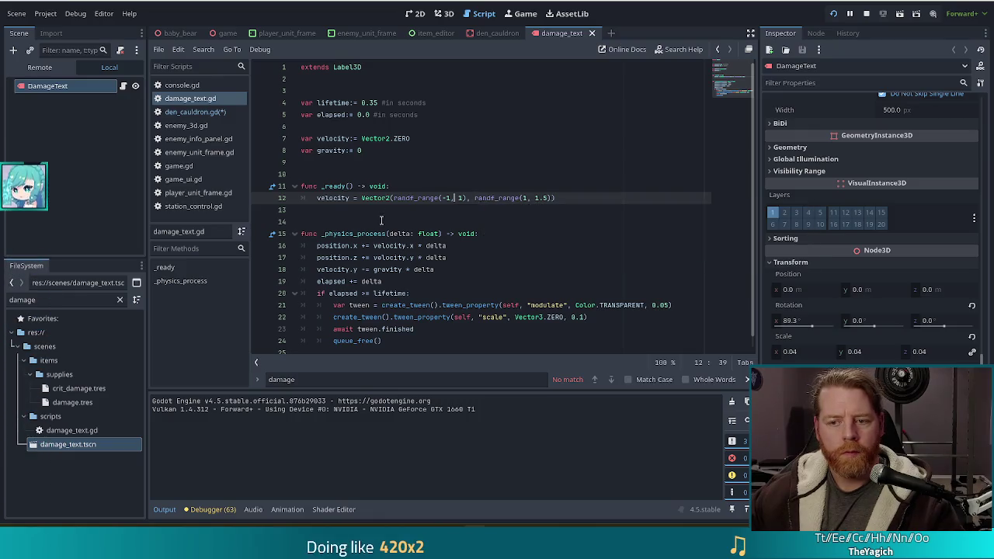
key(alt+Left)
key(alt+Right)
key(alt+Left)
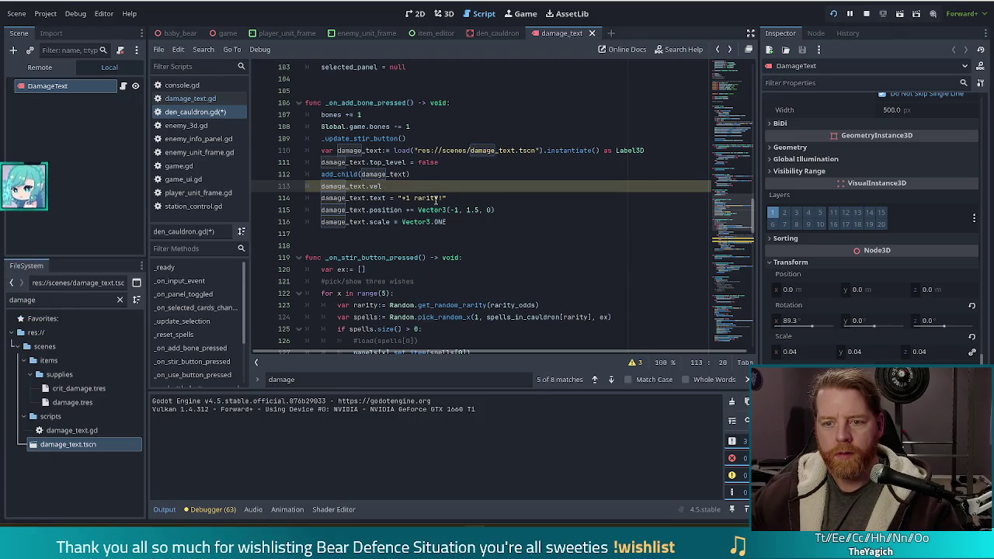
click(122, 86)
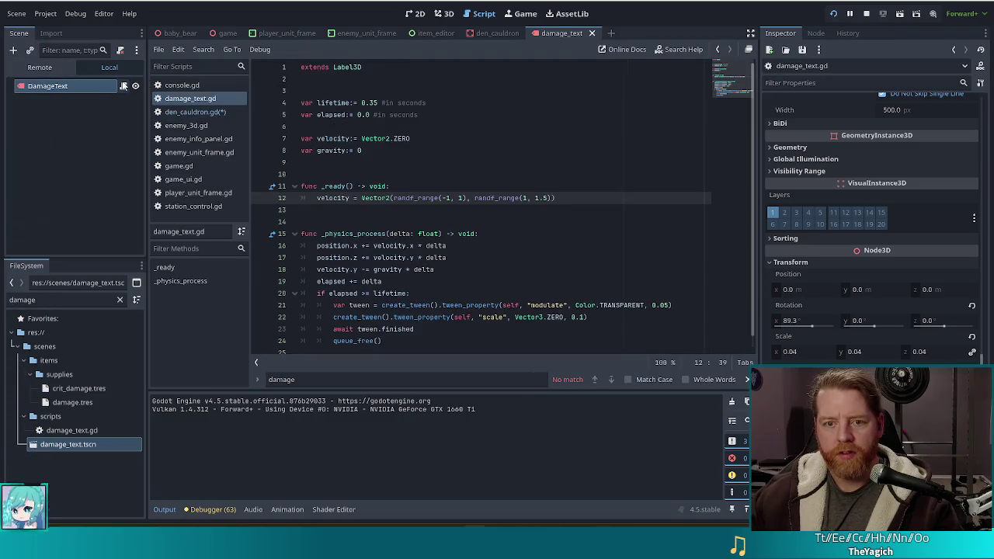
scroll(357, 143, down, 1)
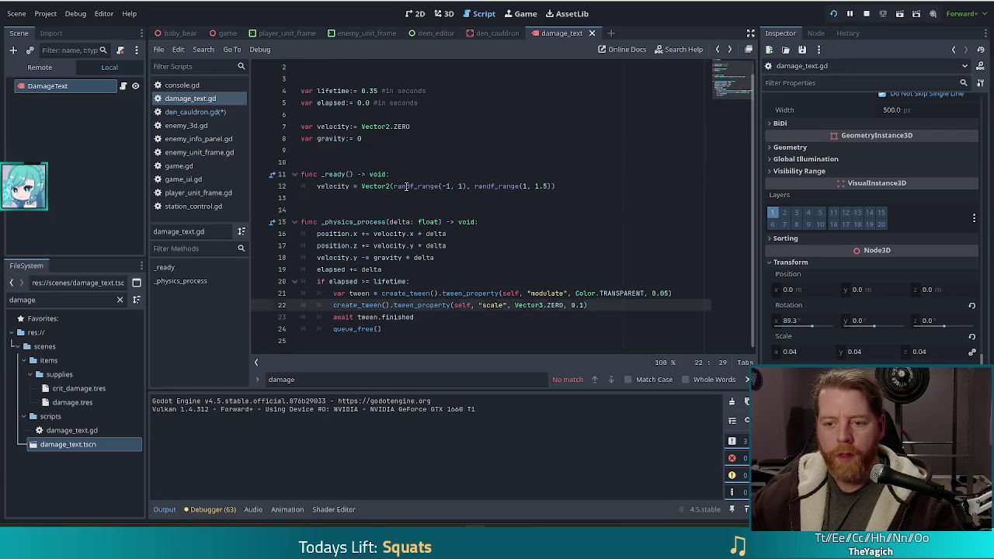
key(alt+Left)
key(BackSpace)
key(BackSpace)
key(BackSpace)
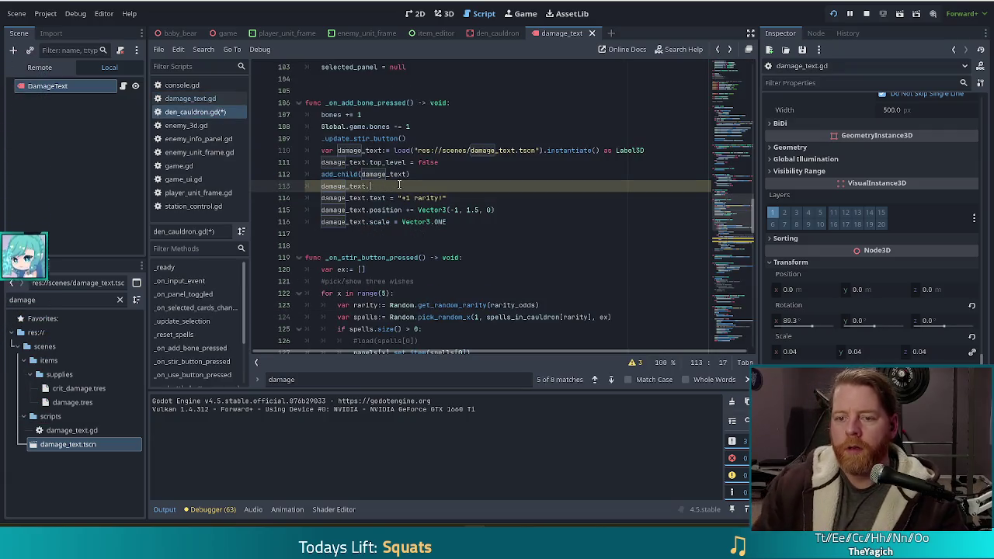
Step: Complete the line as damage_text.velocity = Vector2.ZERO and save the script
text(velocity = vect)
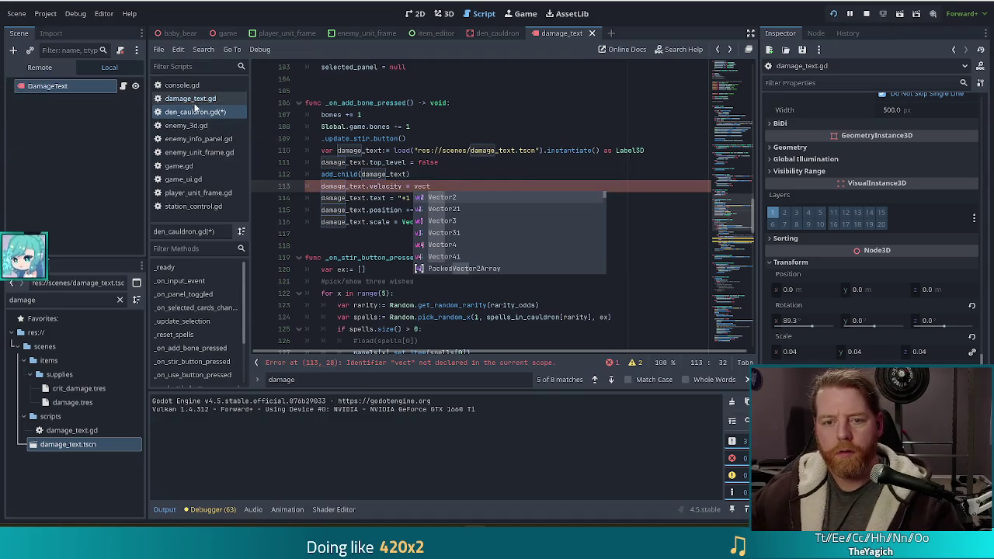
click(190, 98)
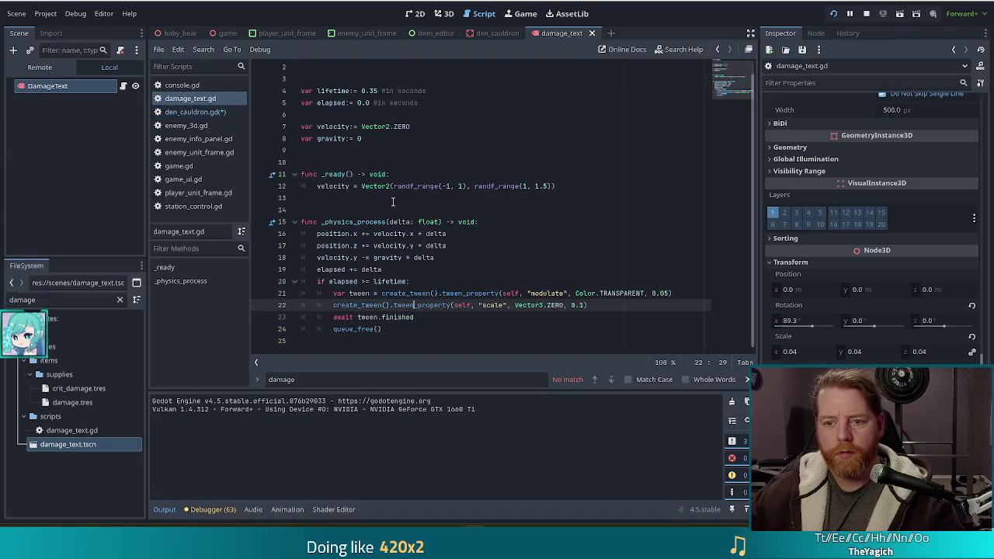
click(195, 112)
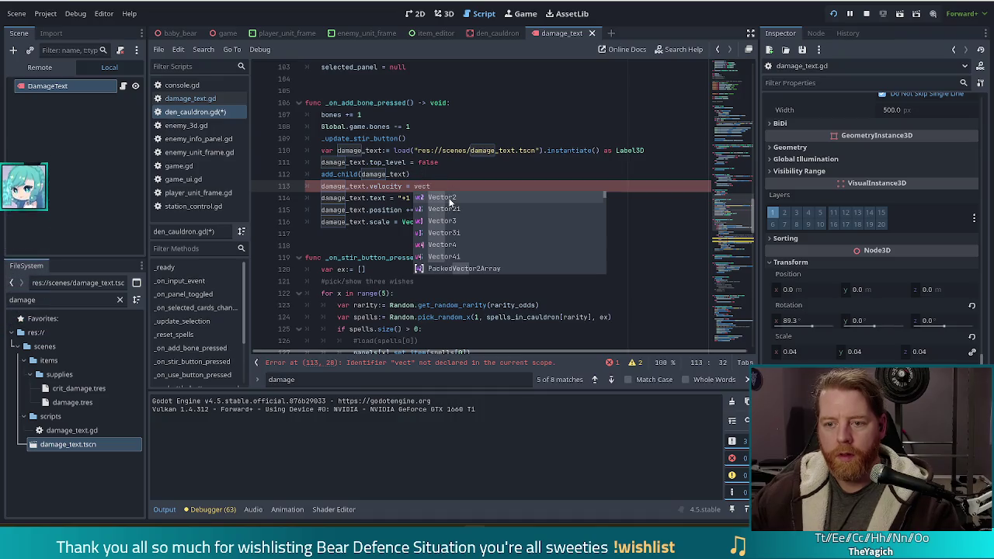
click(449, 198)
text(ro)
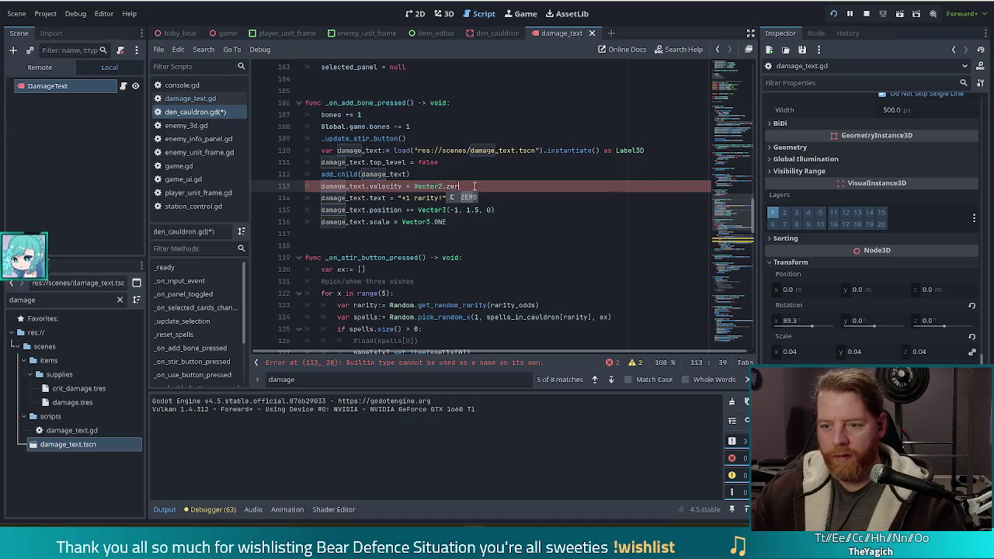
key(Return)
key(ctrl+s)
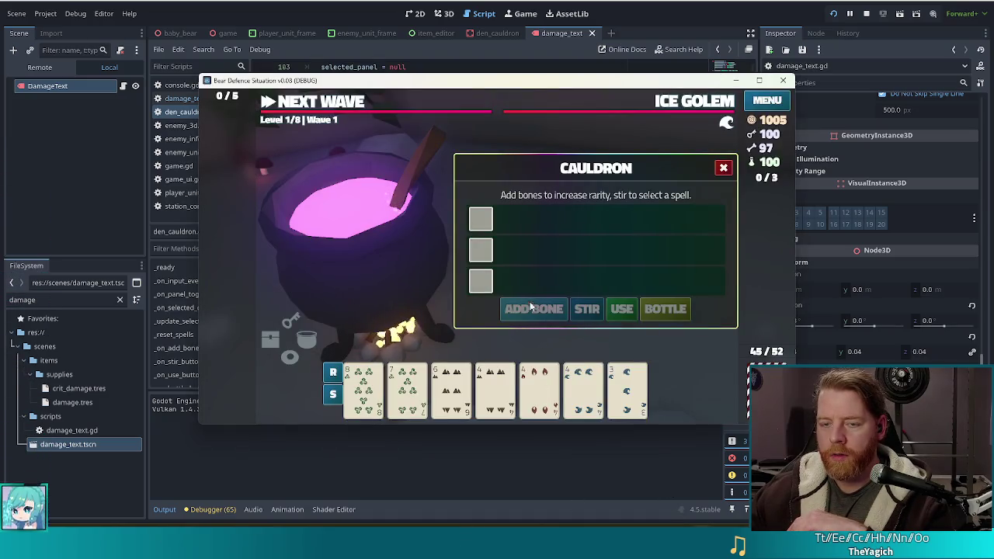
Step: Relaunch the game, start a new game, open the cauldron and run test_kit in the console
key(F5)
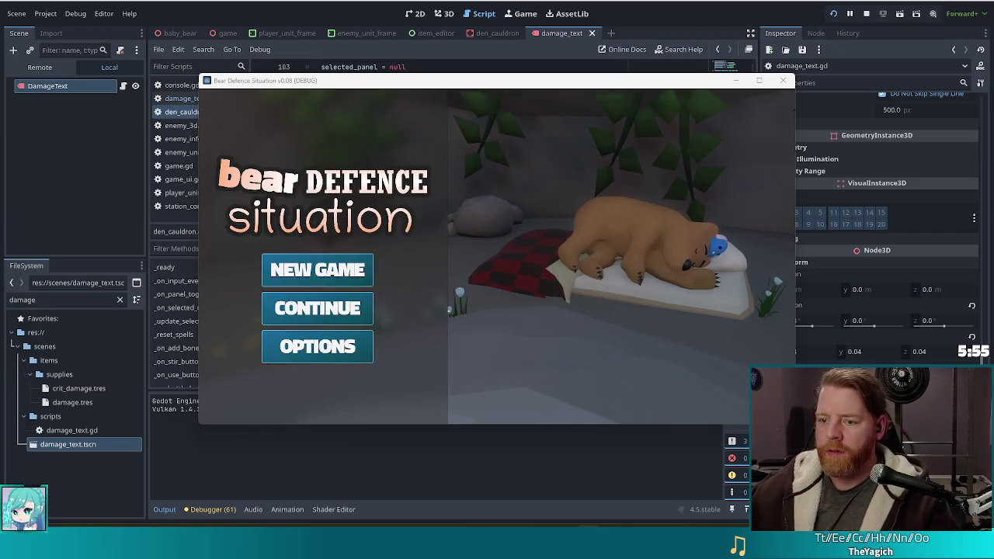
click(349, 270)
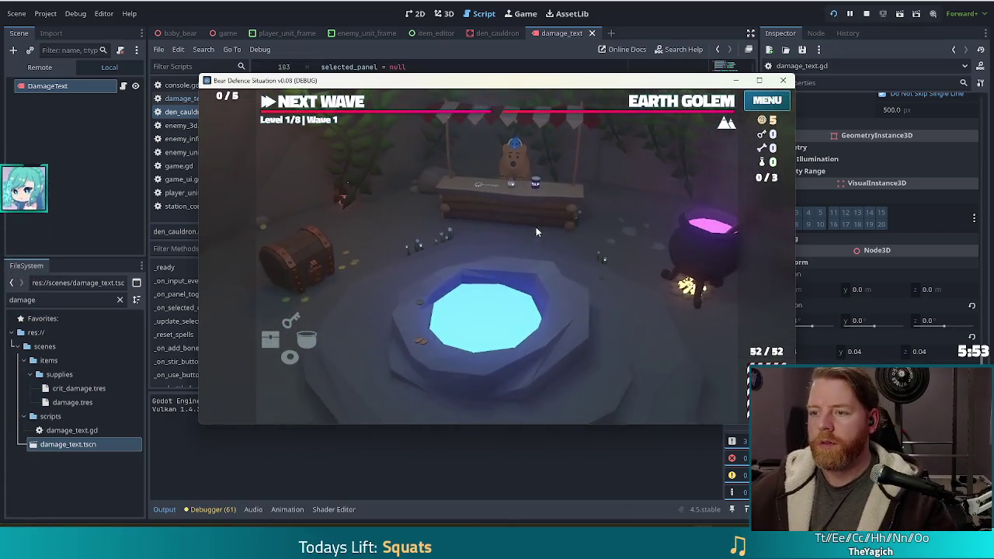
click(702, 260)
key(quoteleft)
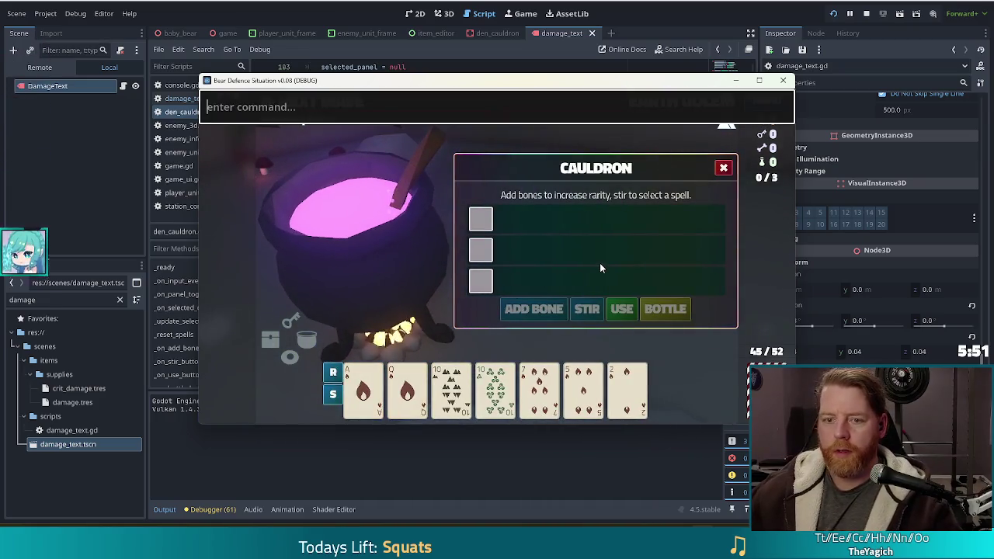
text(test_kit)
key(Return)
key(quoteleft)
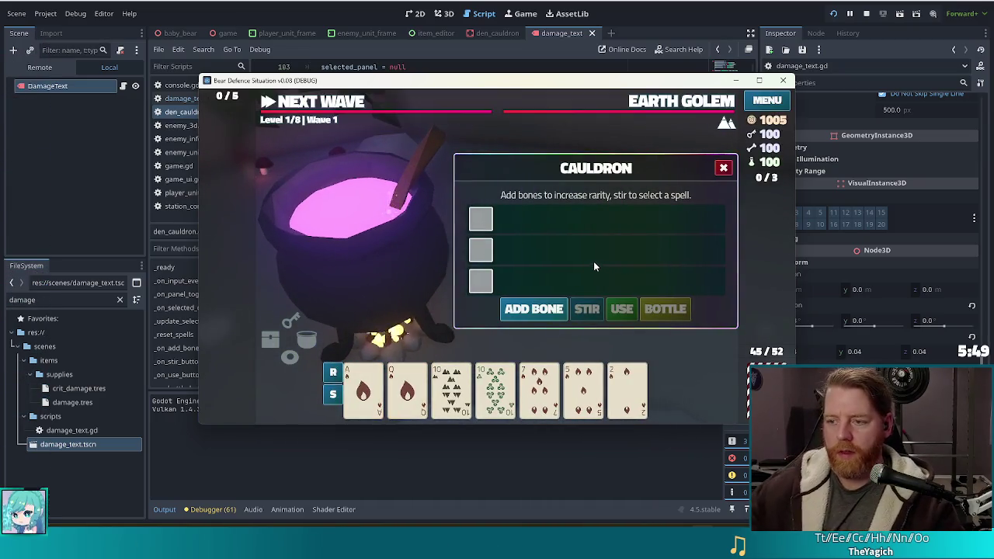
Step: Add three bones to the cauldron to see the +1 rarity popups
click(535, 309)
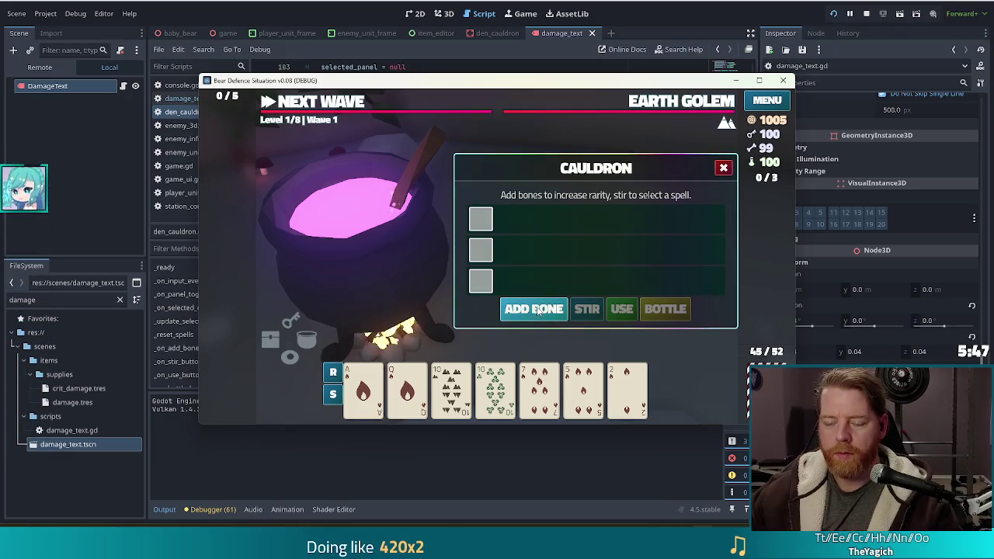
click(542, 309)
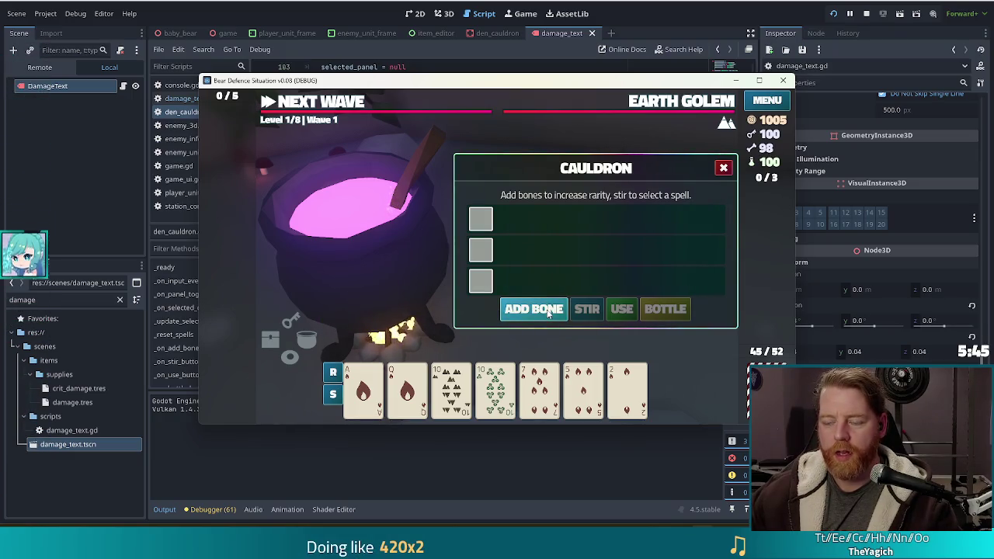
click(546, 309)
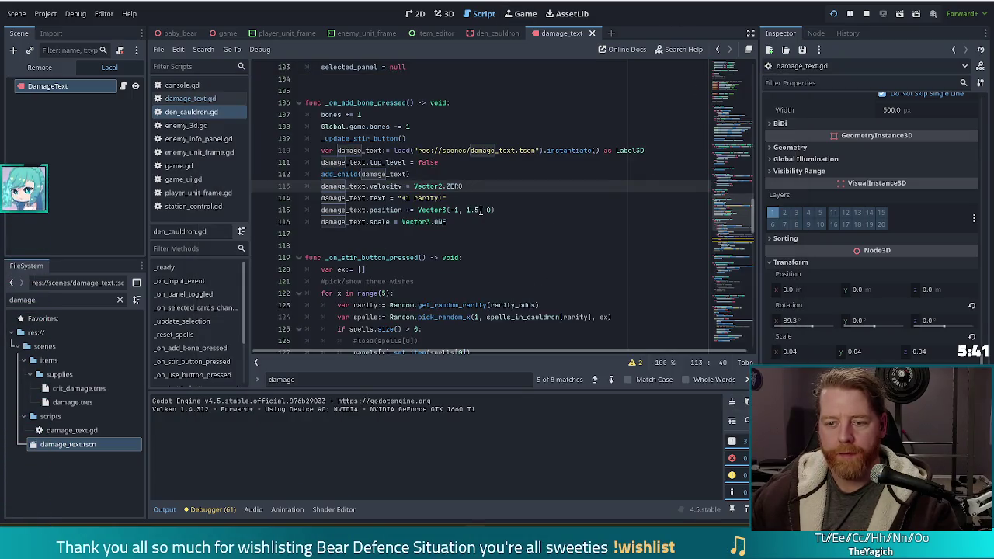
Step: Change the popup's Vector3 y offset on line 115 from 1.5 to 2.0 and save
drag(479, 210, 467, 209)
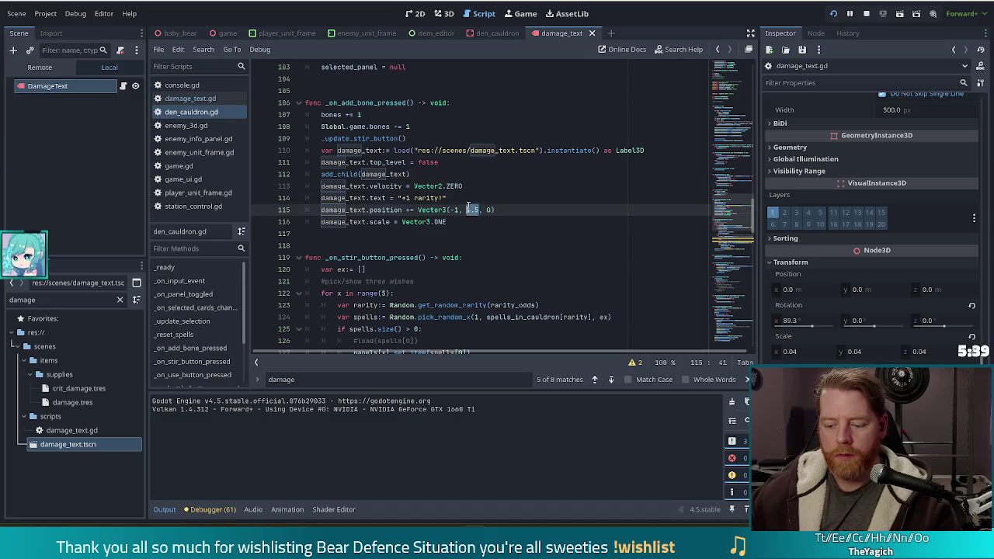
text(2.0)
key(ctrl+s)
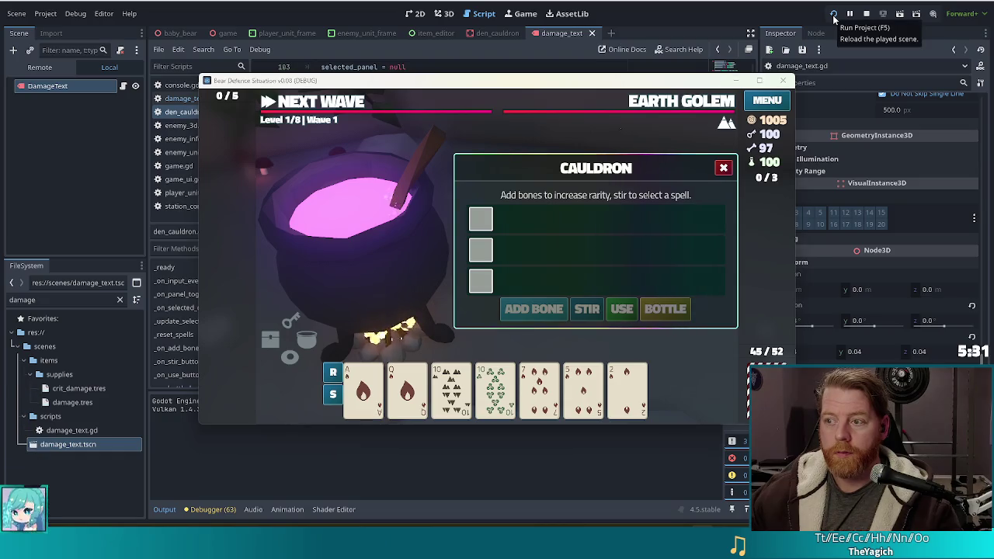
Step: Restart the game, start a new game and run test_all in the console
click(866, 13)
key(F5)
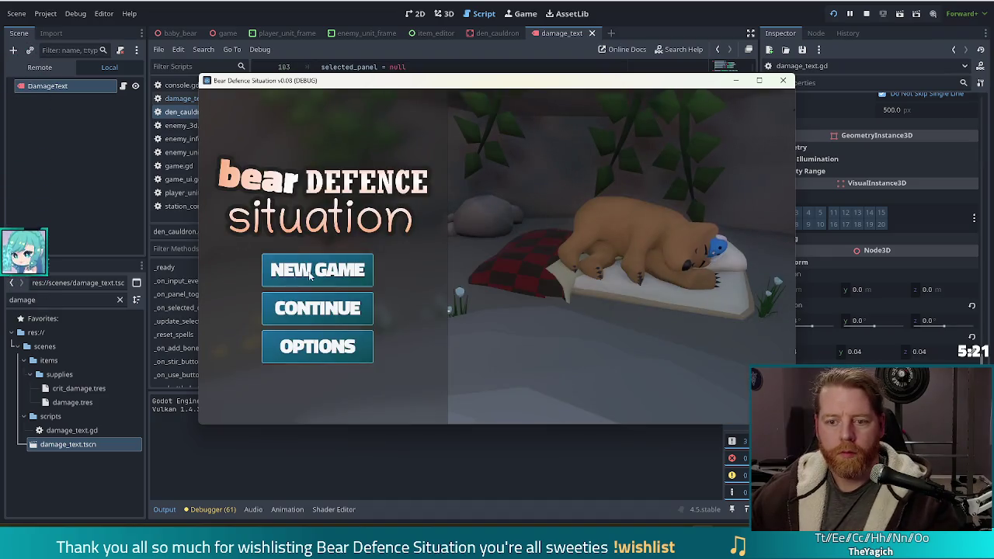
click(319, 269)
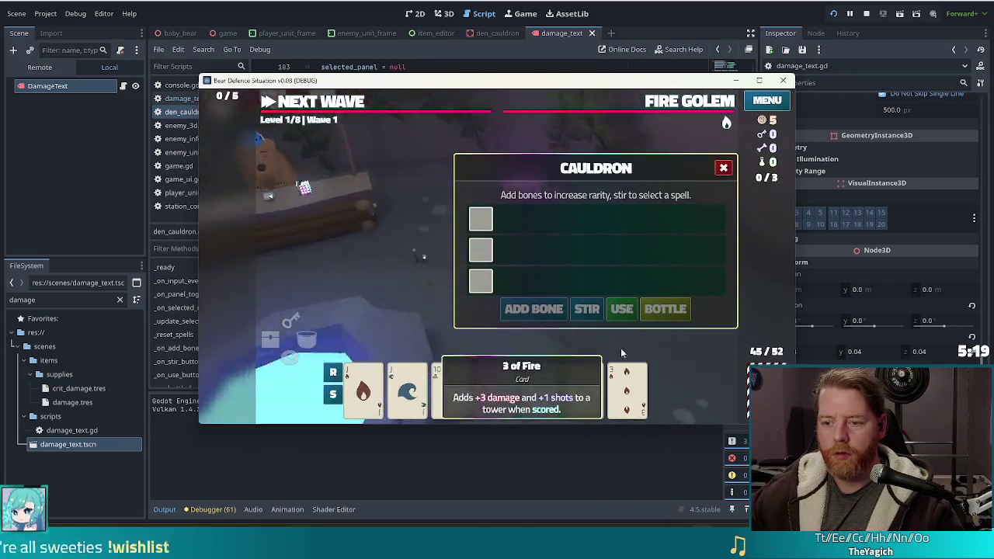
key(grave)
text(test-)
key(BackSpace)
text(_all)
key(Return)
Step: Add a bone to view the raised popup, then stop the game and return to den_cauldron.gd
click(533, 309)
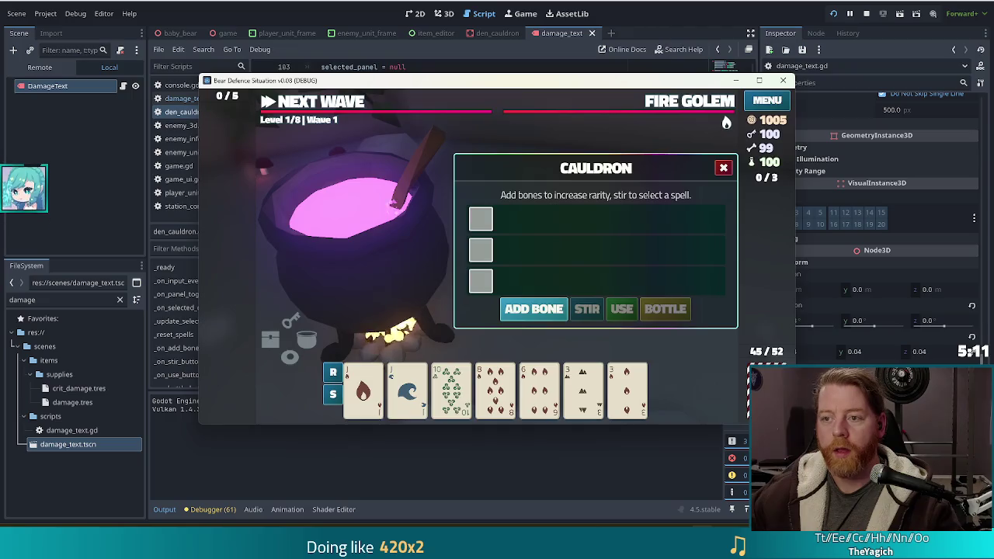
key(F8)
click(448, 169)
scroll(491, 209, up, 15)
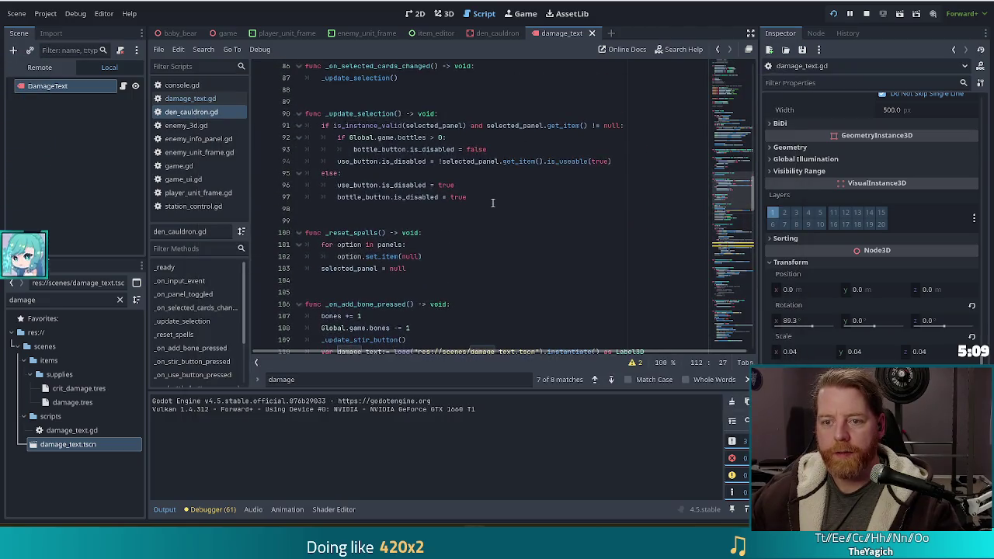
Step: Glance over damage_text.gd, then go back to the add-bone handler in den_cauldron.gd
click(190, 99)
scroll(417, 164, up, 1)
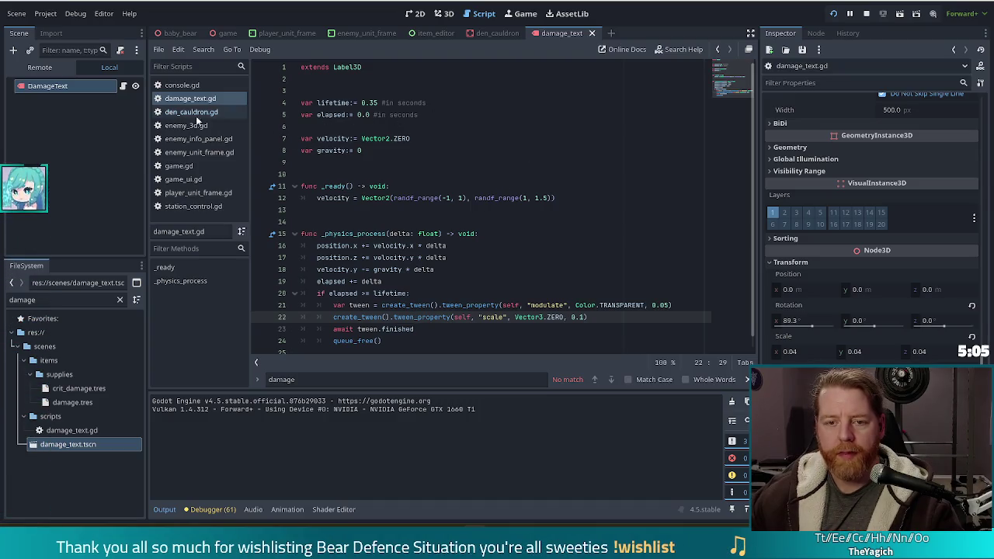
click(191, 112)
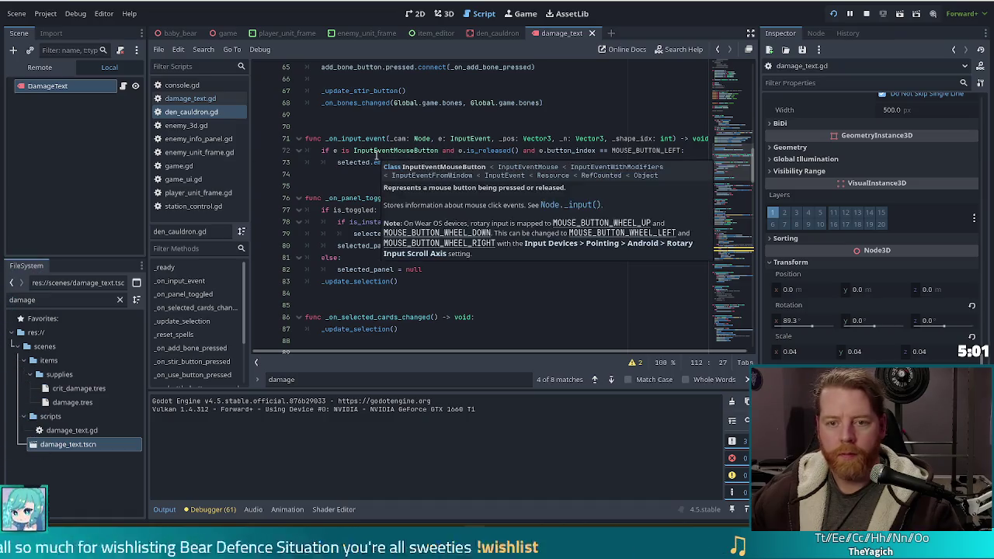
scroll(444, 226, down, 4)
scroll(444, 226, up, 15)
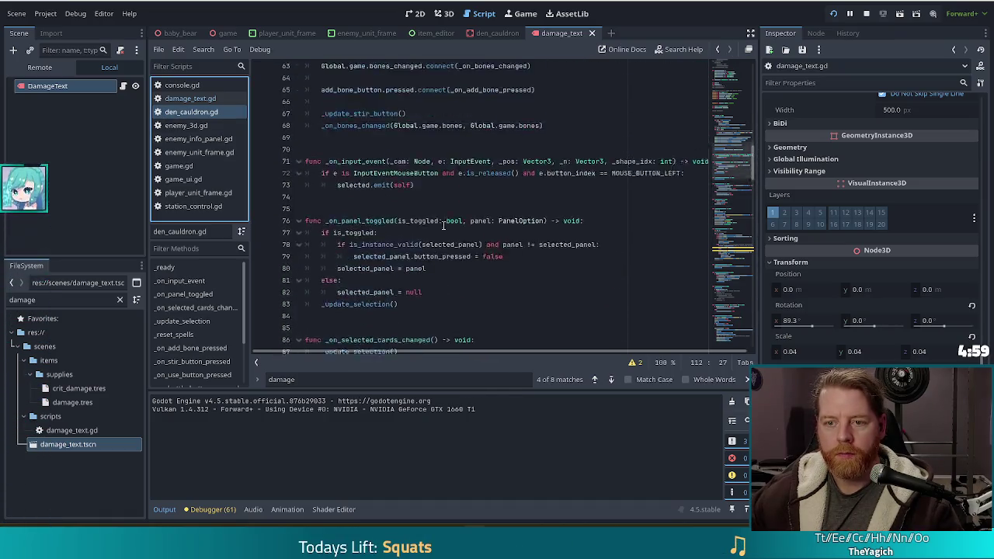
key(ctrl+z)
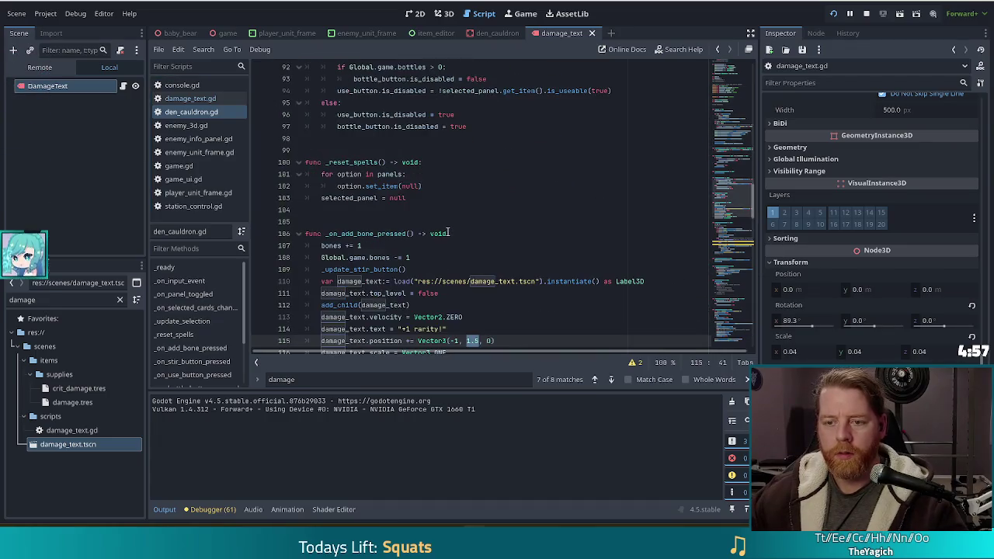
scroll(446, 233, down, 4)
Step: Add damage_text.lifetime = 0.75 below add_child(damage_text) and save the script
click(465, 174)
click(455, 159)
key(Return)
text(damage_text.list)
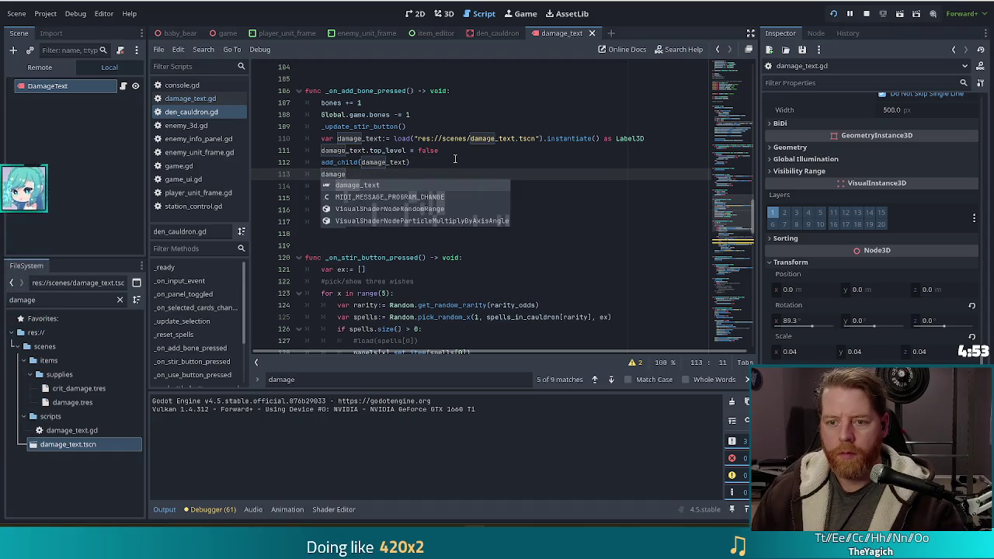
key(BackSpace)
key(BackSpace)
text(fetime)
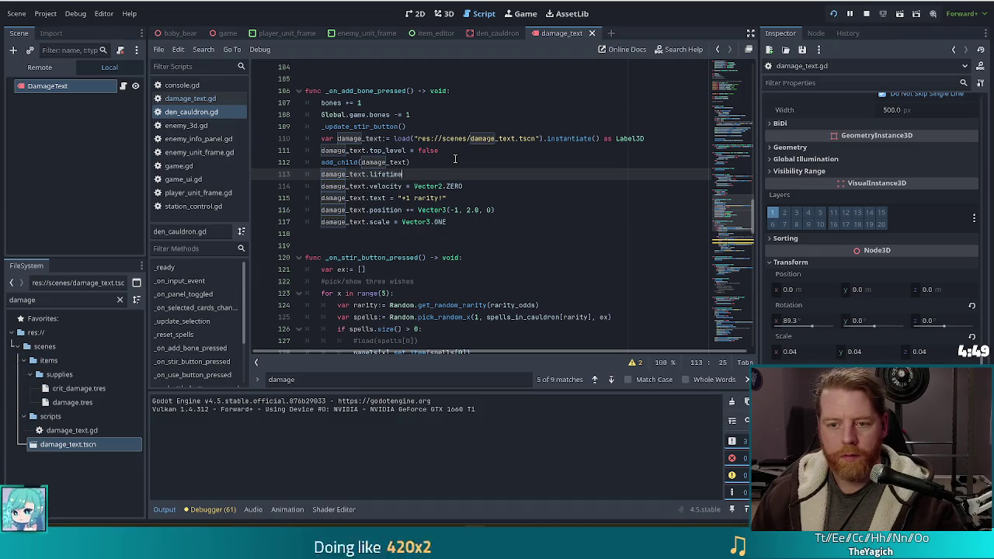
text( := )
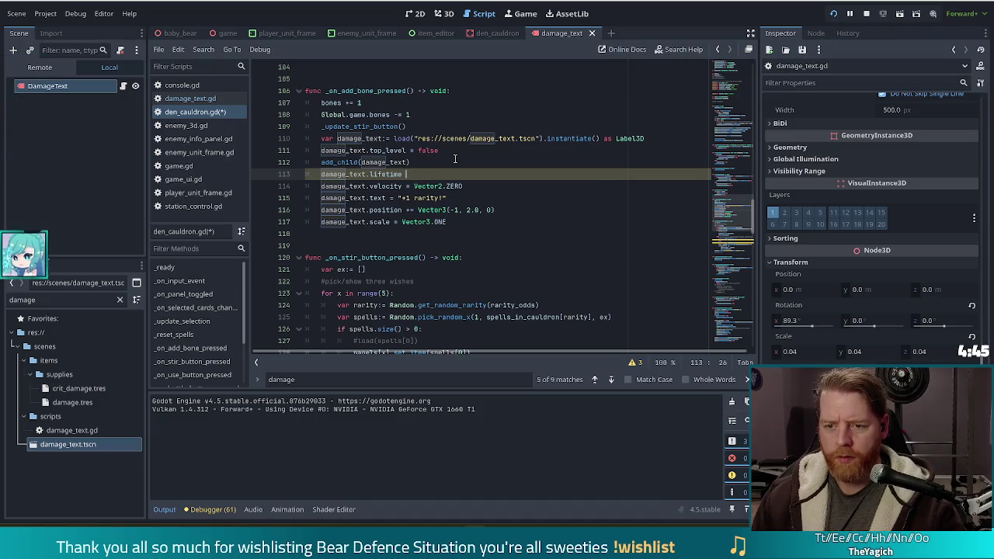
text(= )
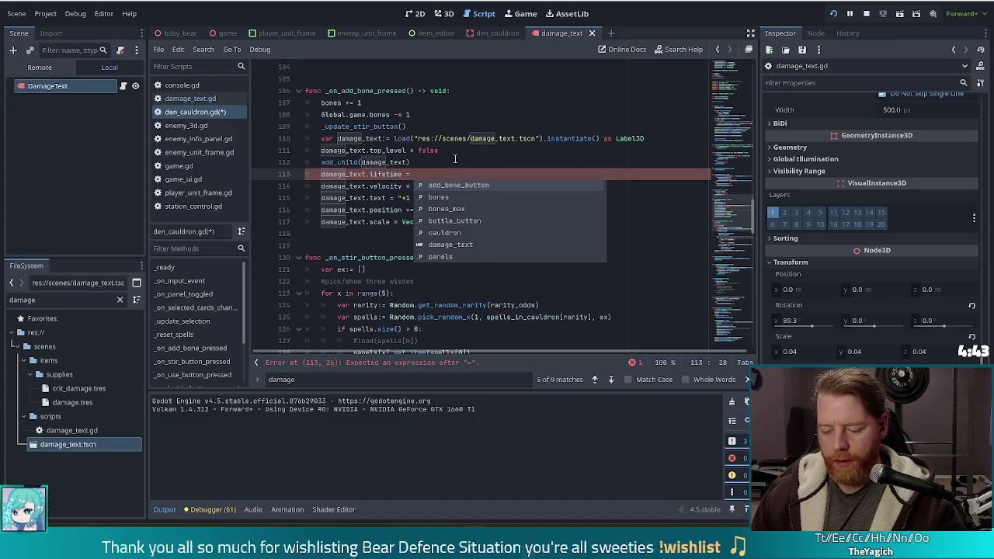
text(0.75)
key(ctrl+s)
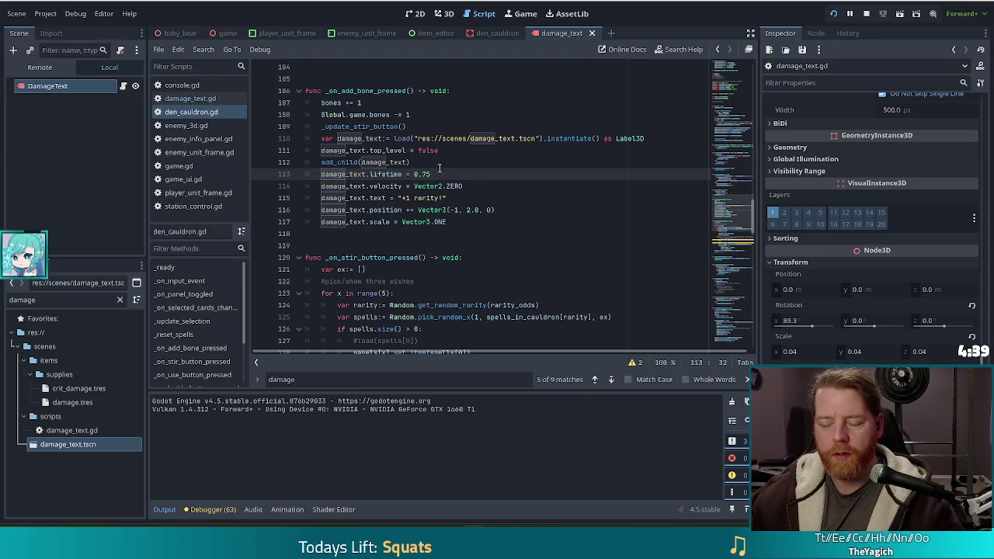
key(alt+Tab)
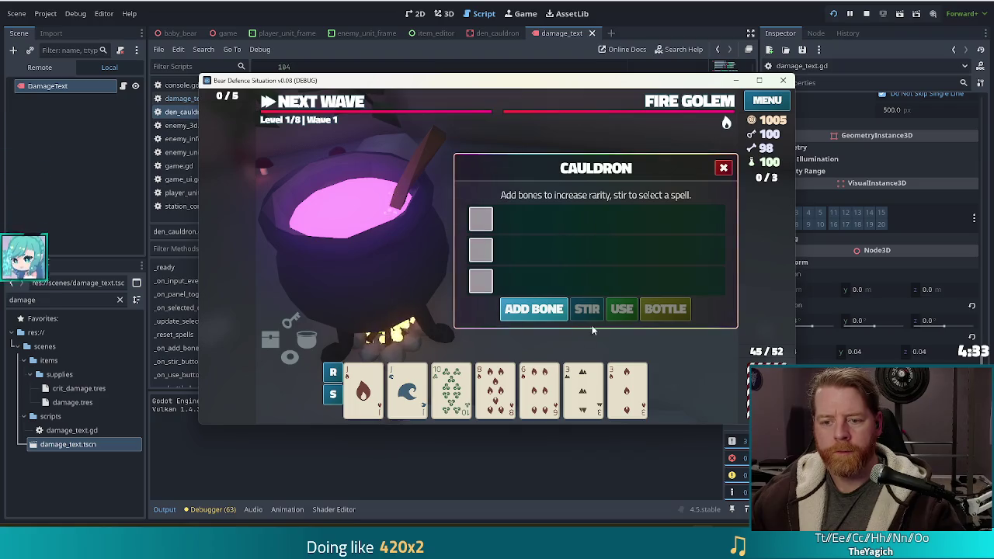
Step: Add a bone in the game to watch the 0.75-second popup, then return to the editor
key(space)
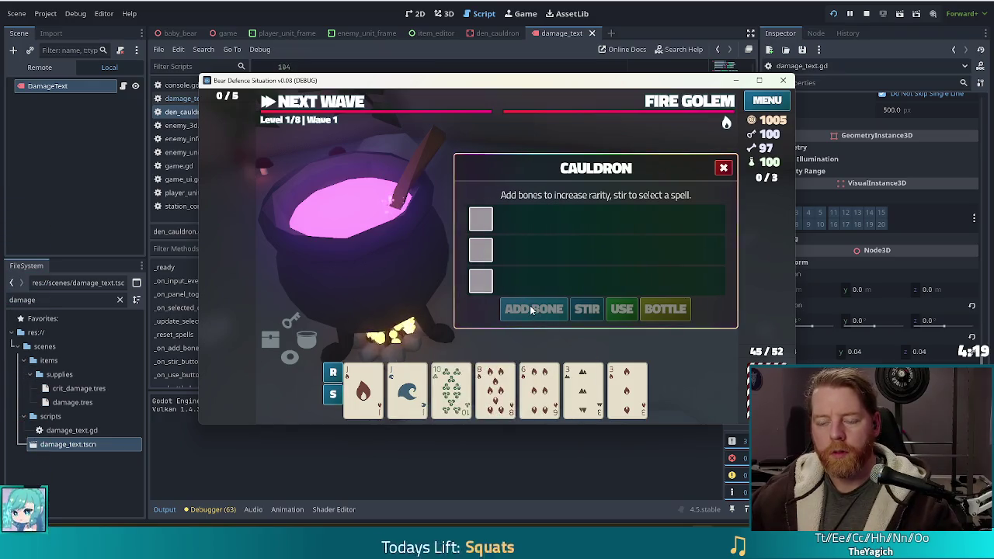
key(alt+Tab)
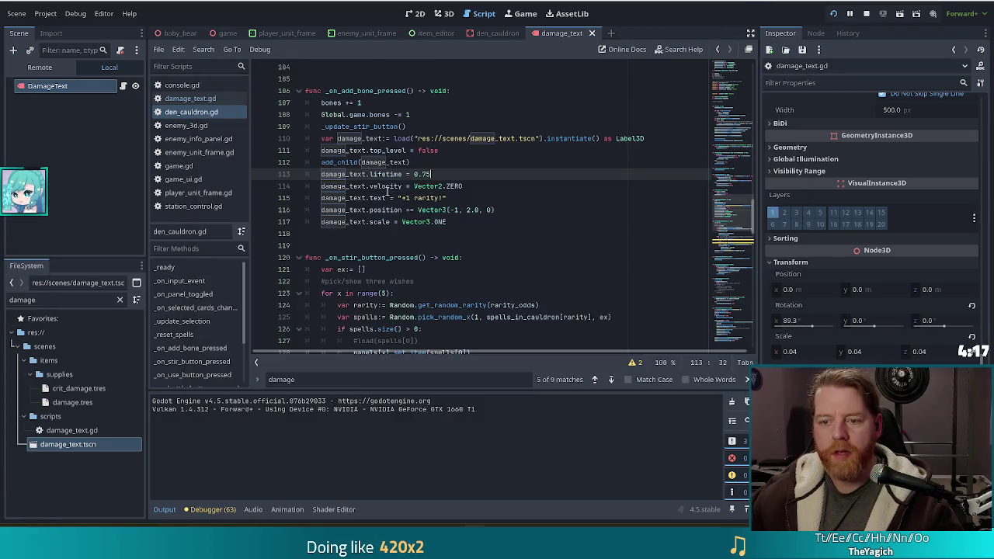
Step: Replace Vector2.ZERO on line 114 with Vector2(0, -1.0)
drag(463, 187, 447, 186)
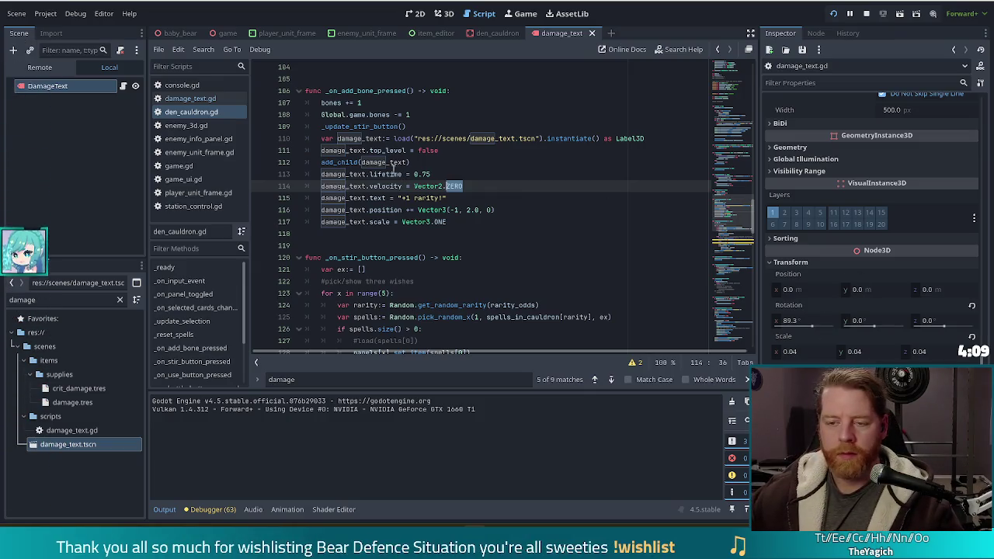
drag(416, 187, 414, 187)
text(Vector2)
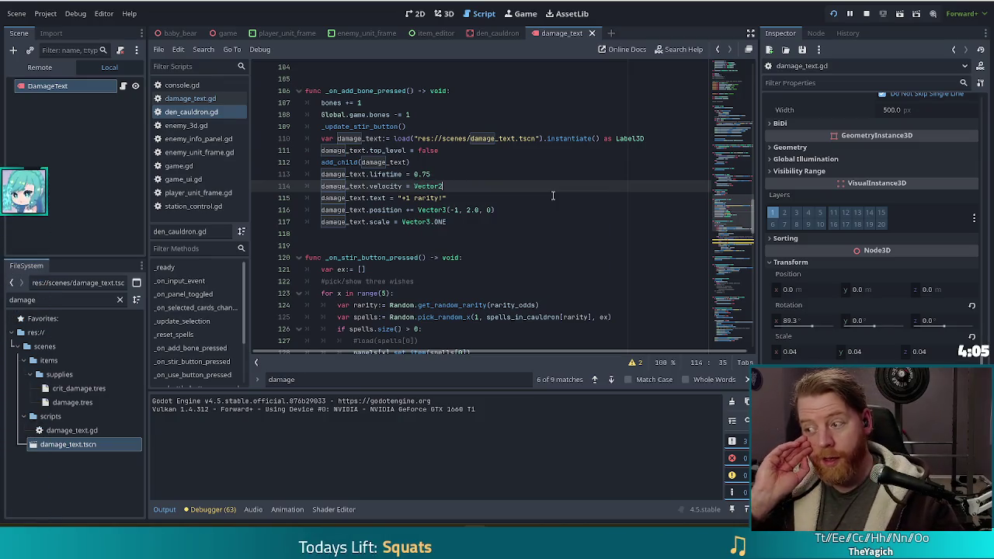
text((0, -)
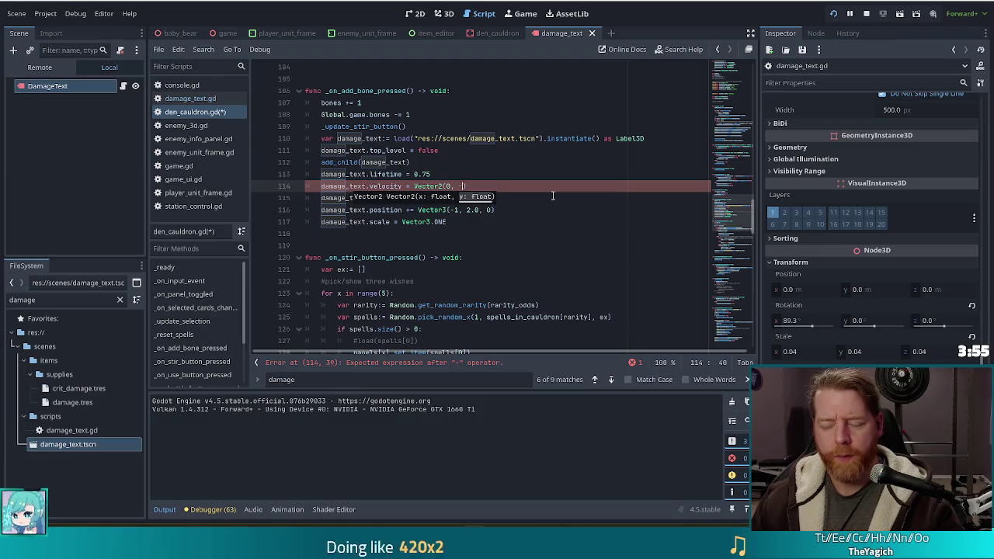
text(.0))
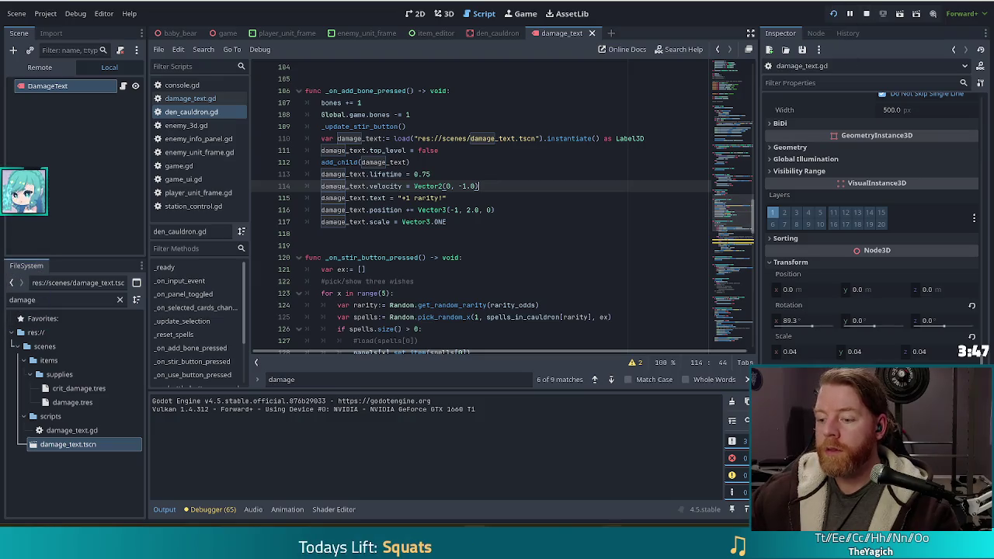
Step: Restart the game, start a new game, open the cauldron and run test_kit
mouse_move(706, 526)
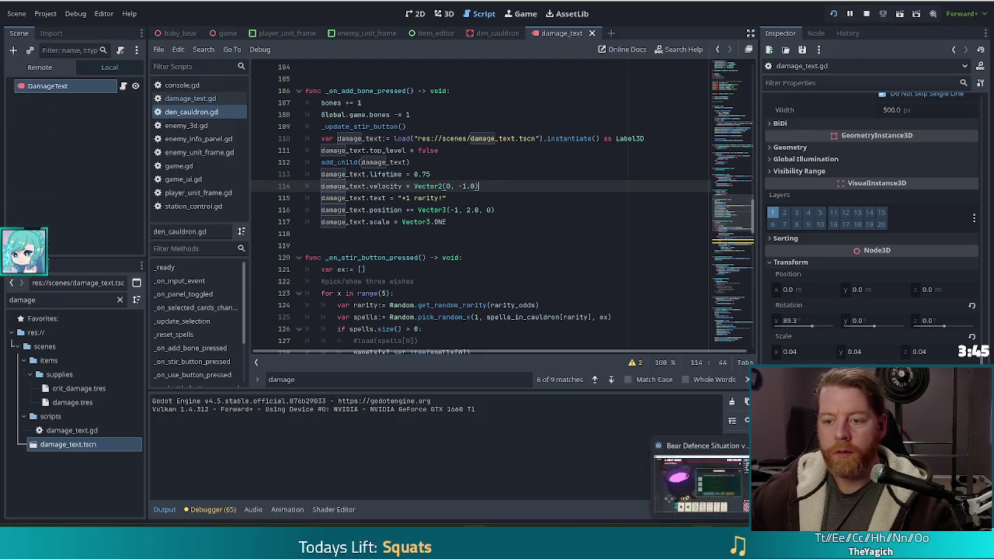
click(703, 475)
click(834, 15)
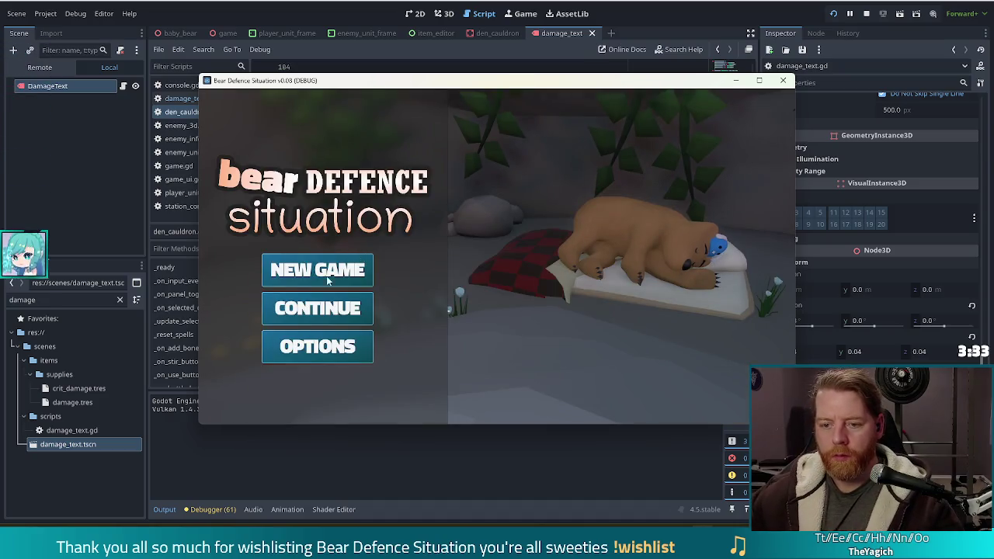
click(331, 278)
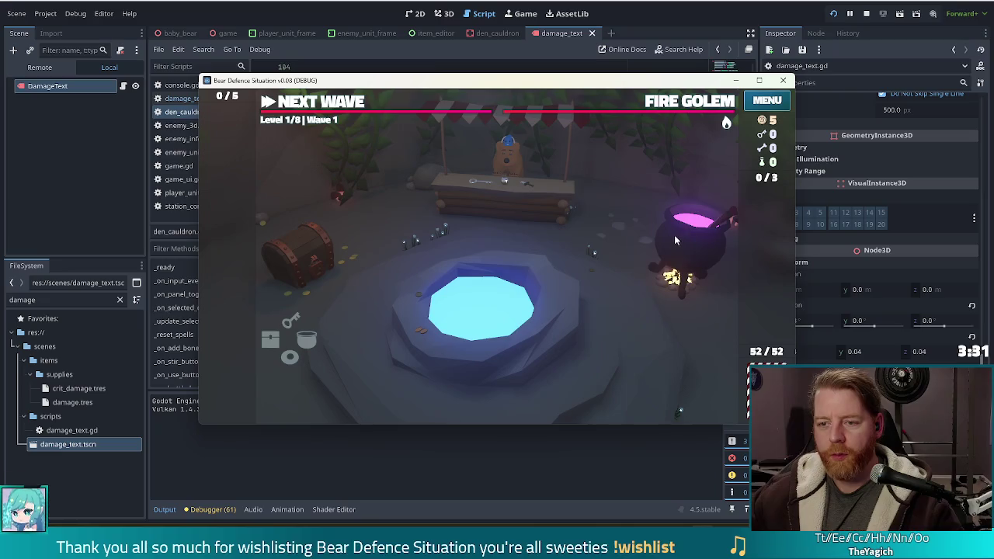
click(689, 241)
key(grave)
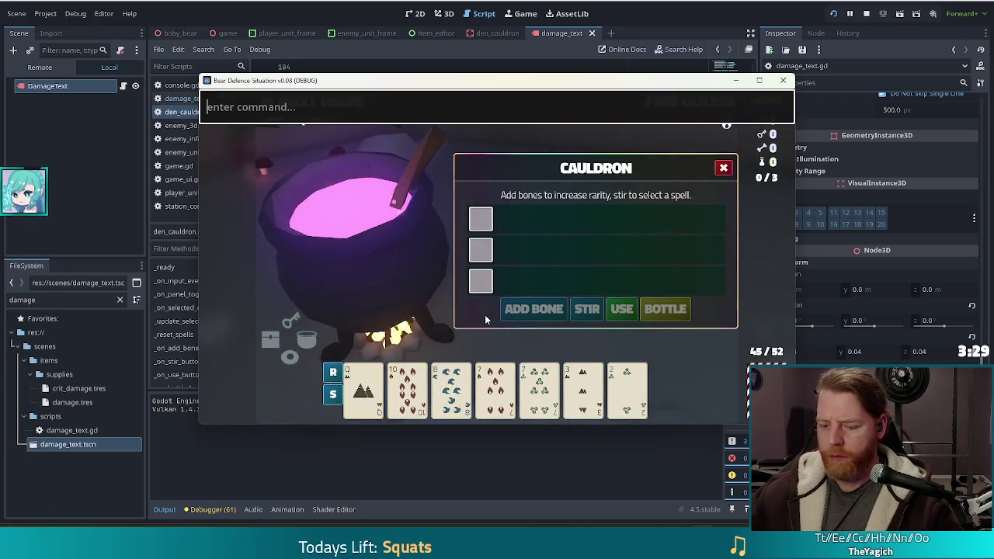
text(test_kit)
key(Return)
Step: Add two bones to watch the popup's motion, then switch back to the script editor
click(535, 310)
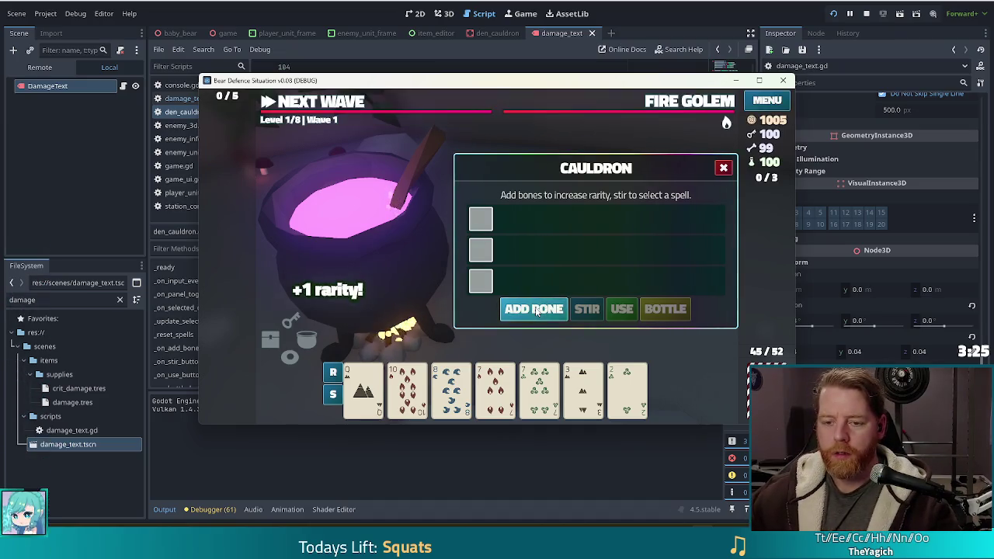
click(536, 310)
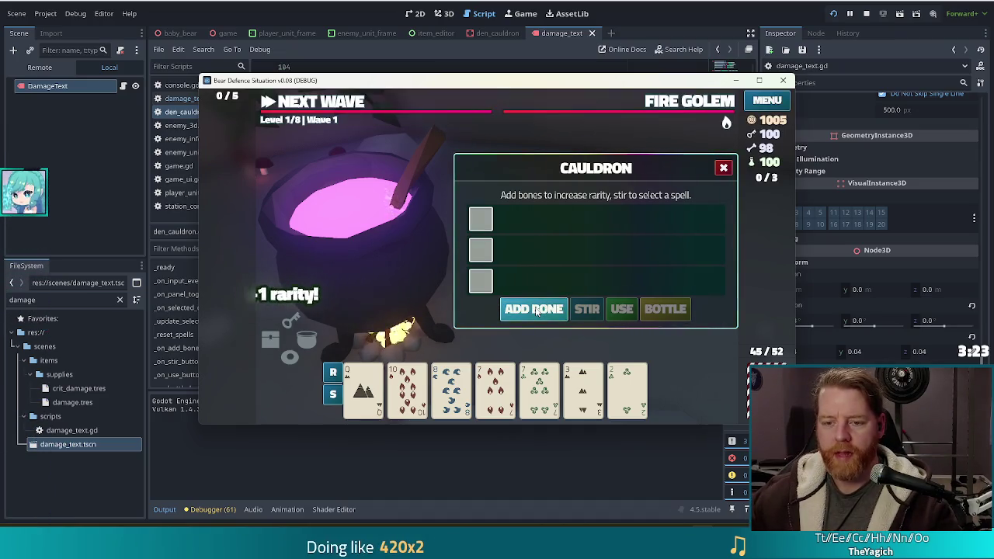
key(alt+Tab)
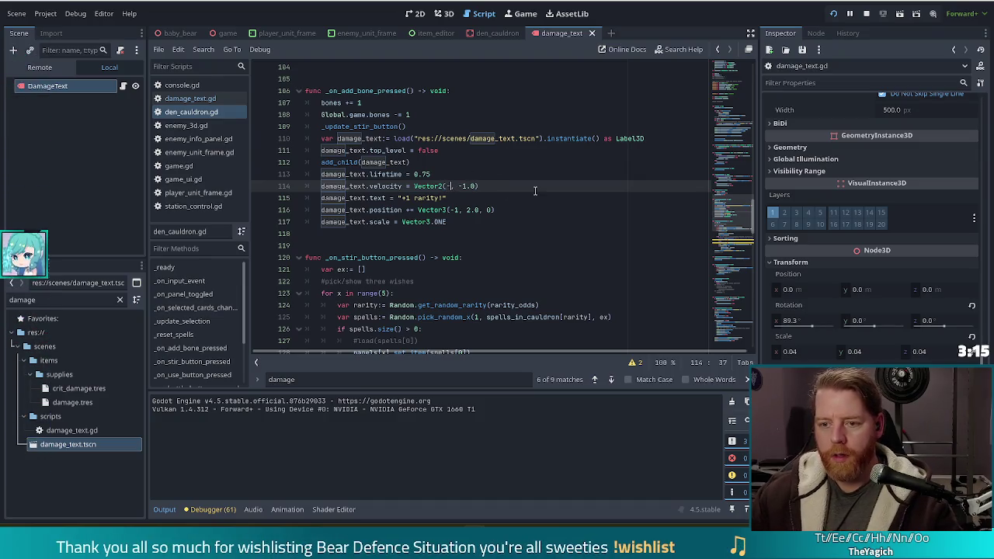
Step: Change the popup velocity's y value to 0 and save the script
text(1.0)
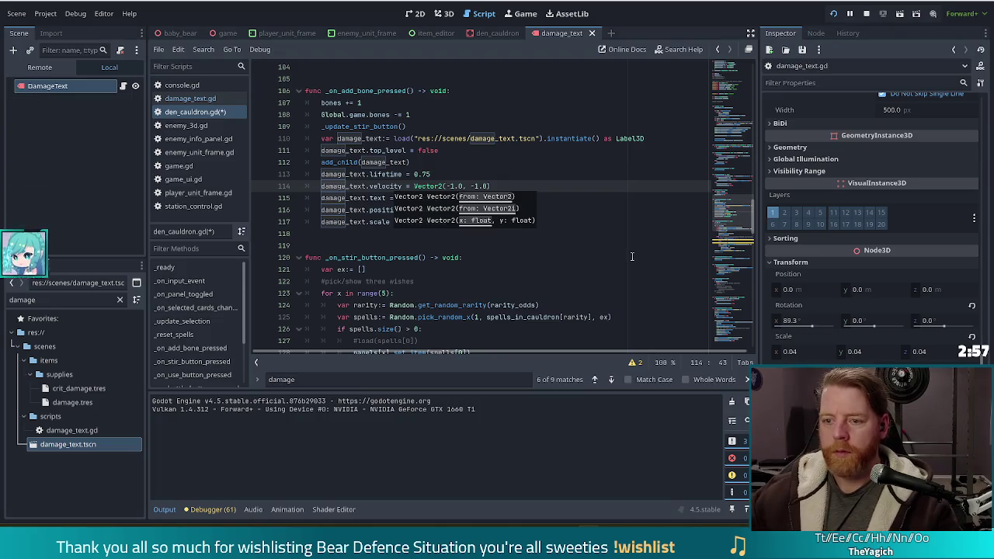
key(Escape)
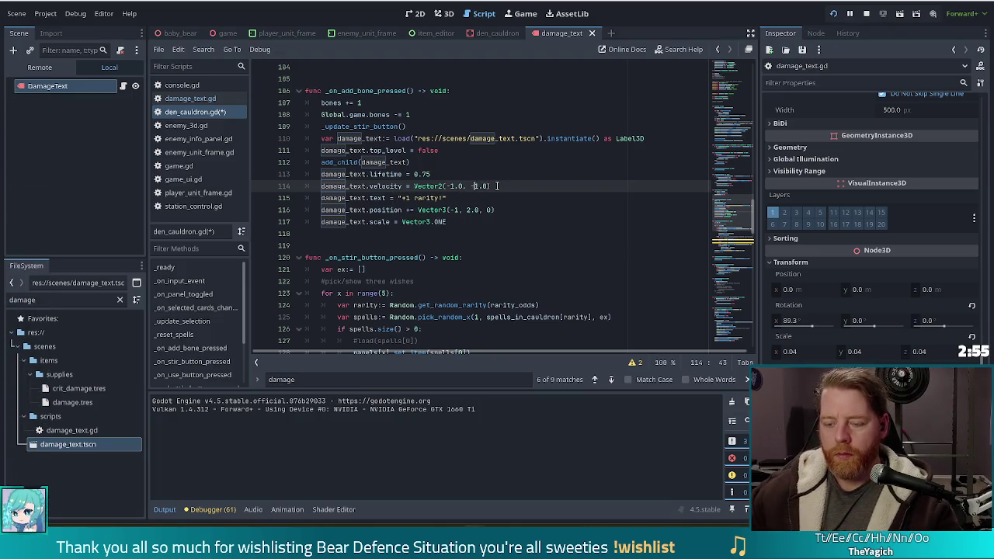
key(Delete)
key(BackSpace)
text(0)
key(ctrl+s)
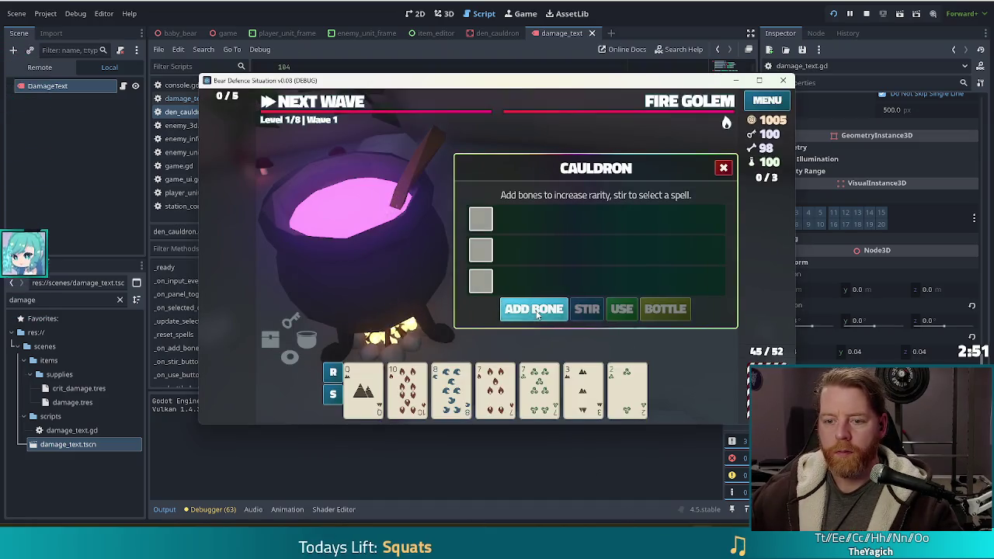
Step: After a test bone, drop the x velocity's minus sign for Vector2(1.0, 0.0) and save
click(536, 314)
click(587, 15)
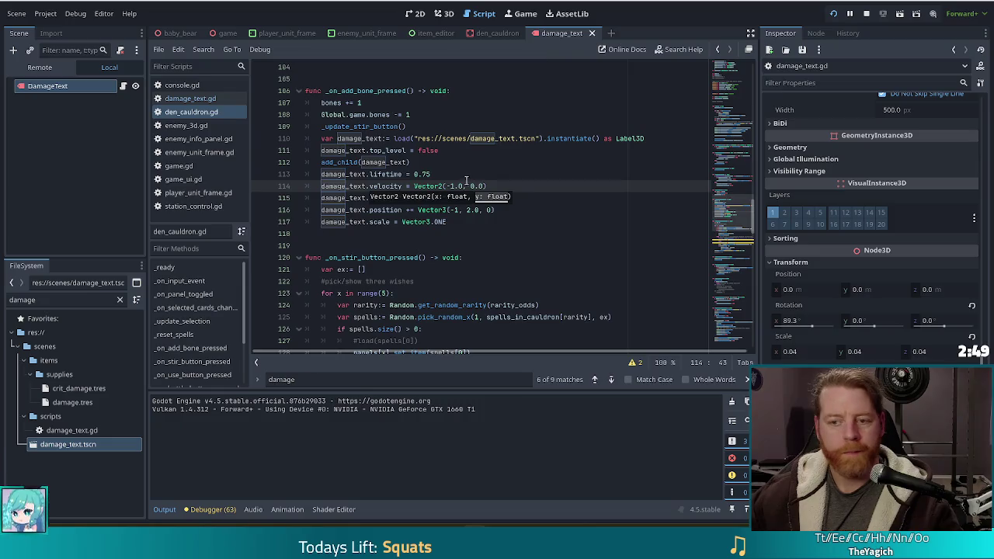
click(452, 187)
key(BackSpace)
key(ctrl+s)
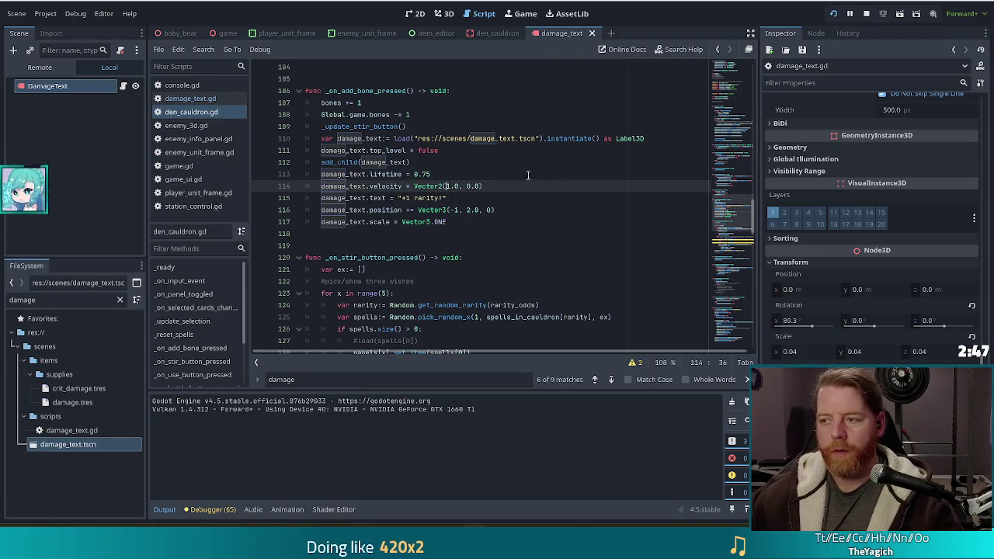
click(833, 14)
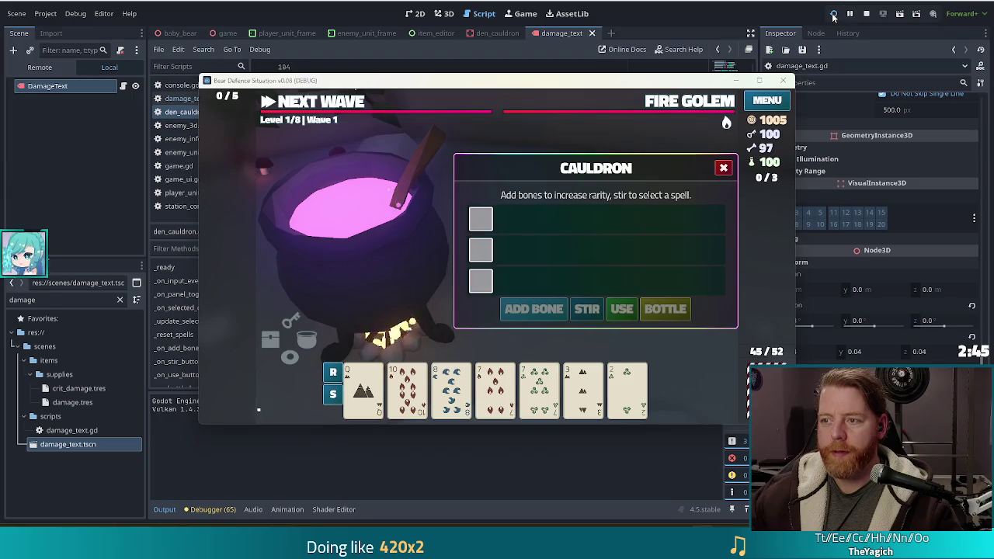
Step: Restart the running game, begin a New Game, and open the cauldron panel
click(833, 15)
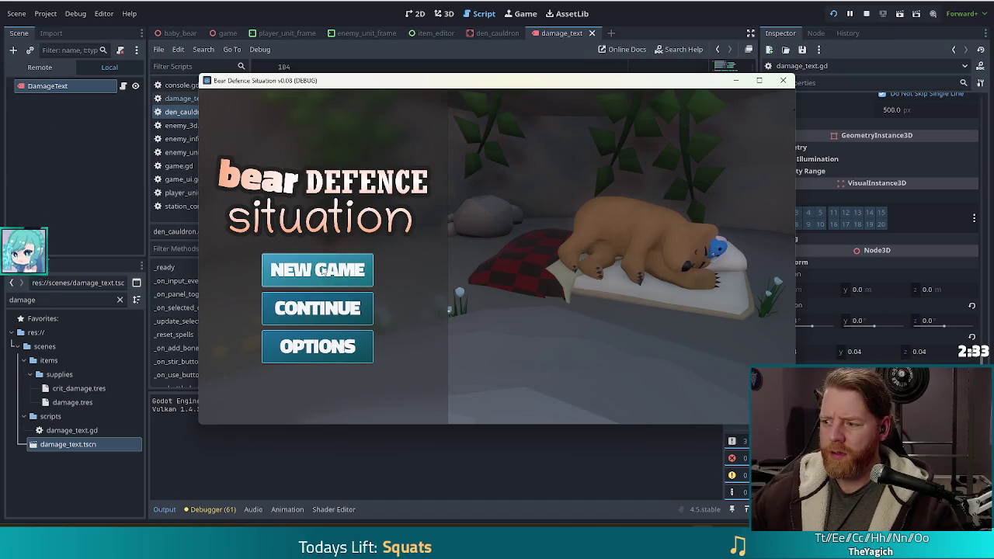
click(365, 269)
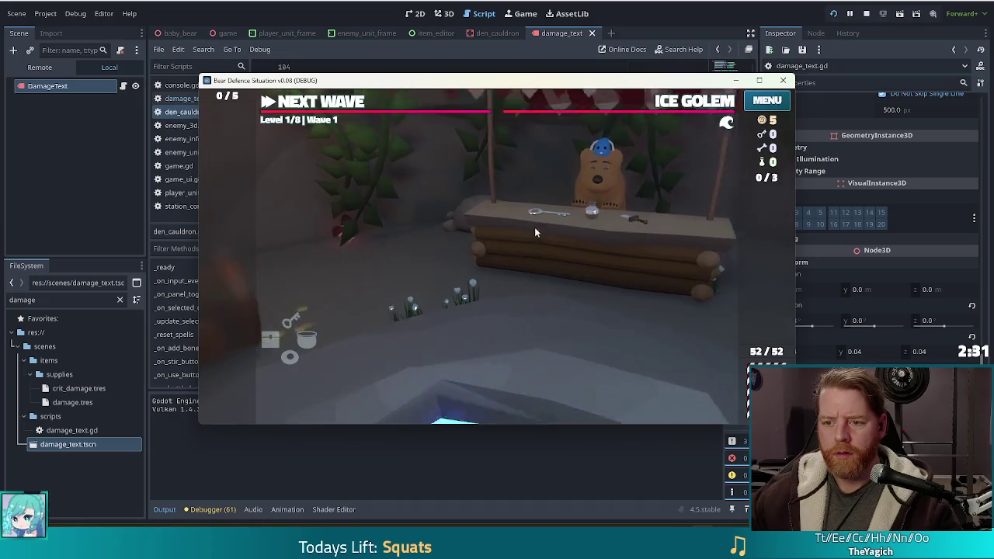
click(696, 234)
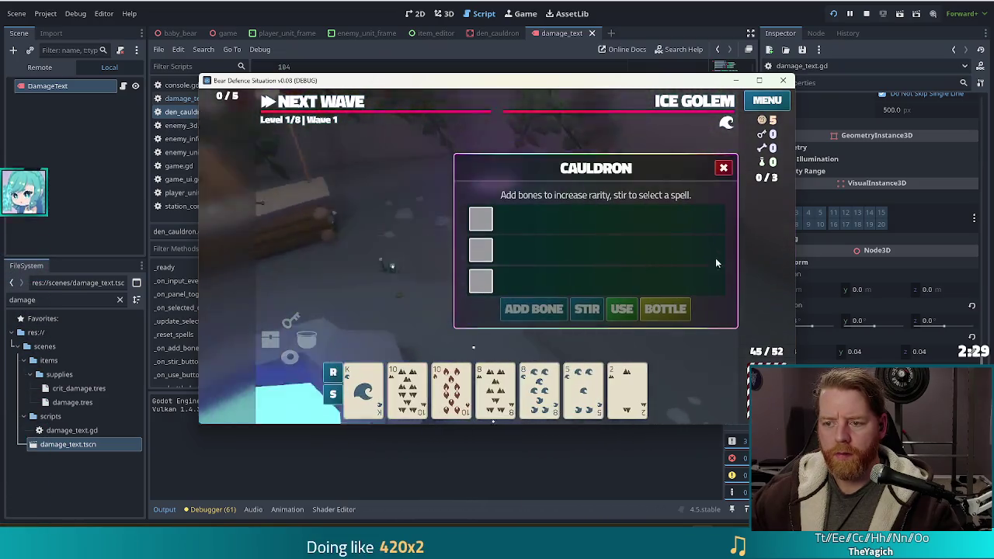
Step: Run test_kit in the console, add two bones to view the drifting popup, then stop the game
key(grave)
text(test_kit)
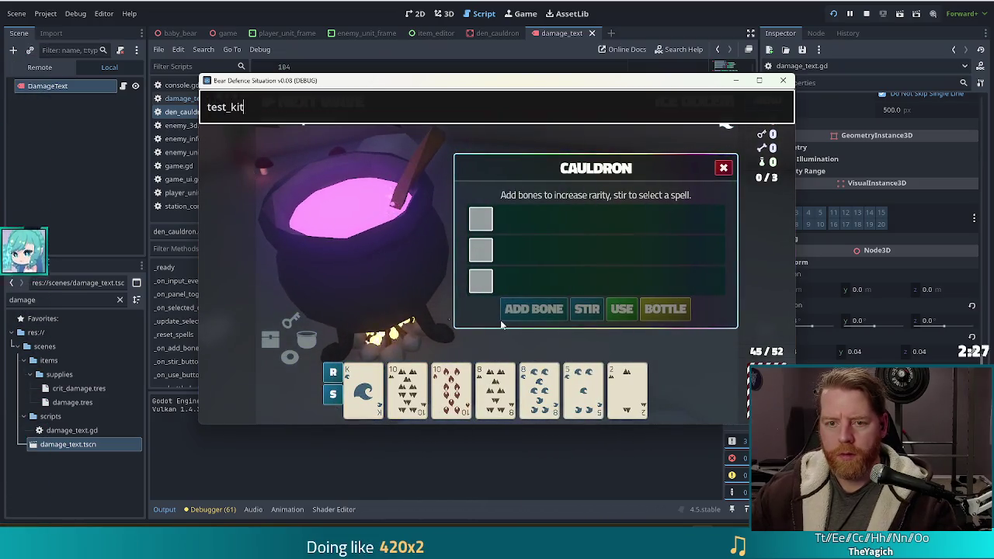
key(Return)
click(536, 310)
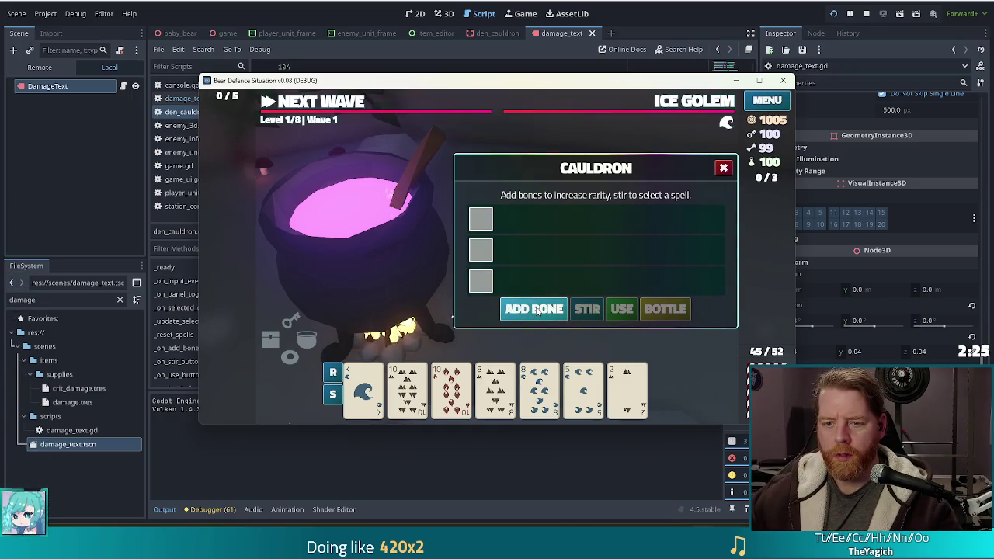
click(535, 309)
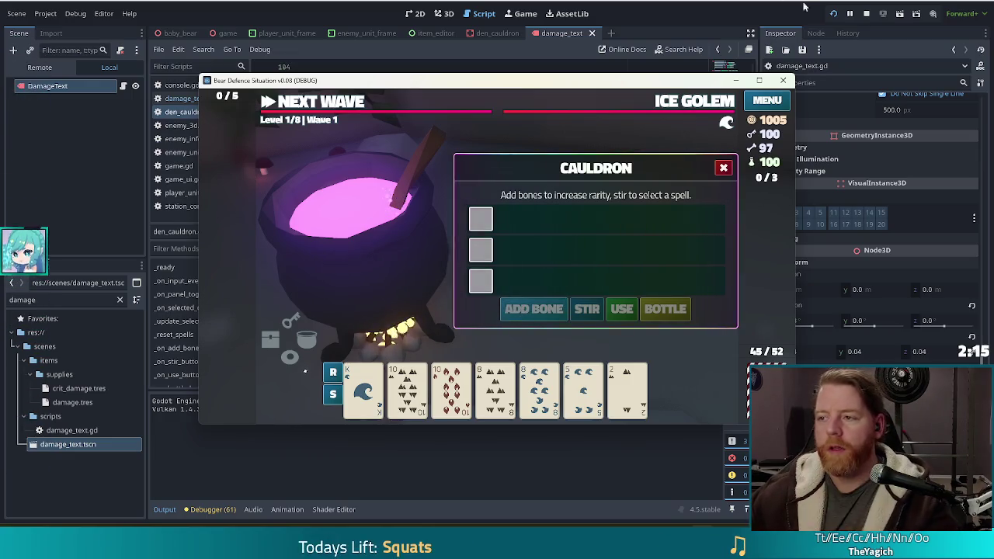
click(866, 13)
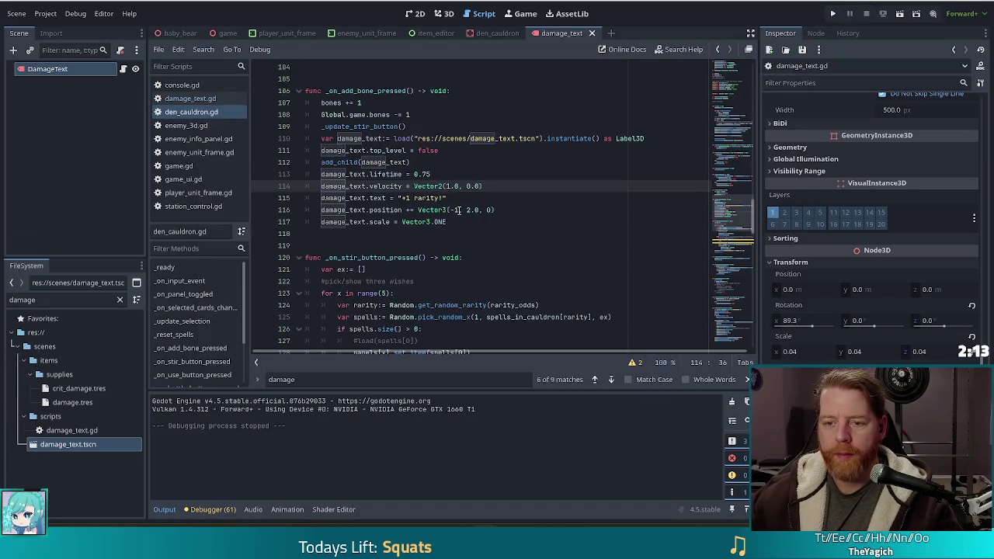
Step: Move the popup start to Vector3(-1.5, 2.0, 0) on line 116, save, and run the project
click(458, 210)
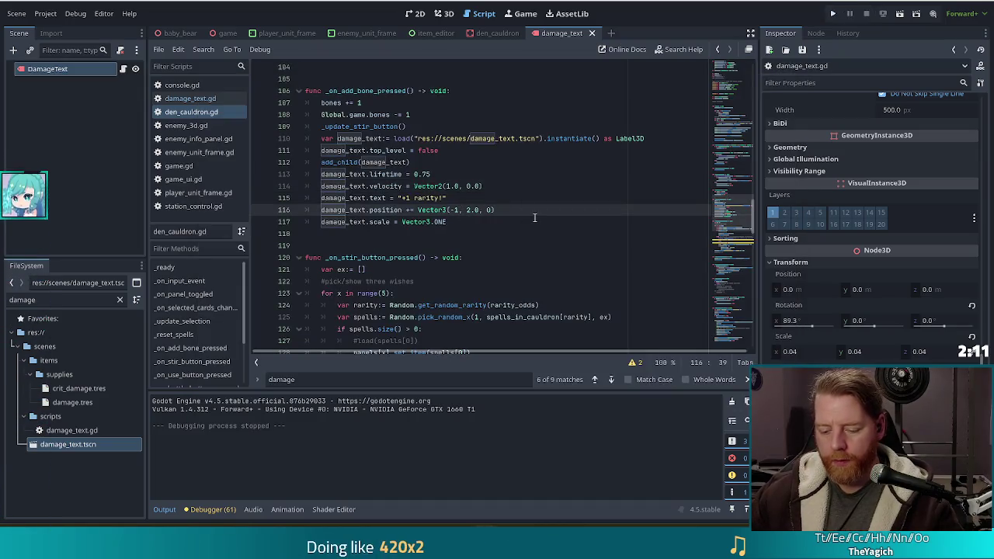
text(.5)
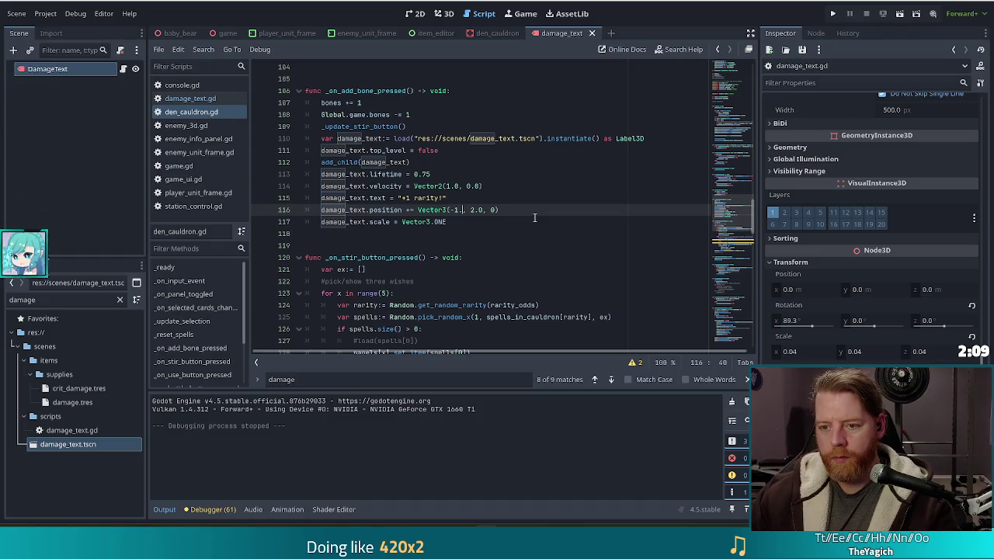
key(ctrl+s)
key(F5)
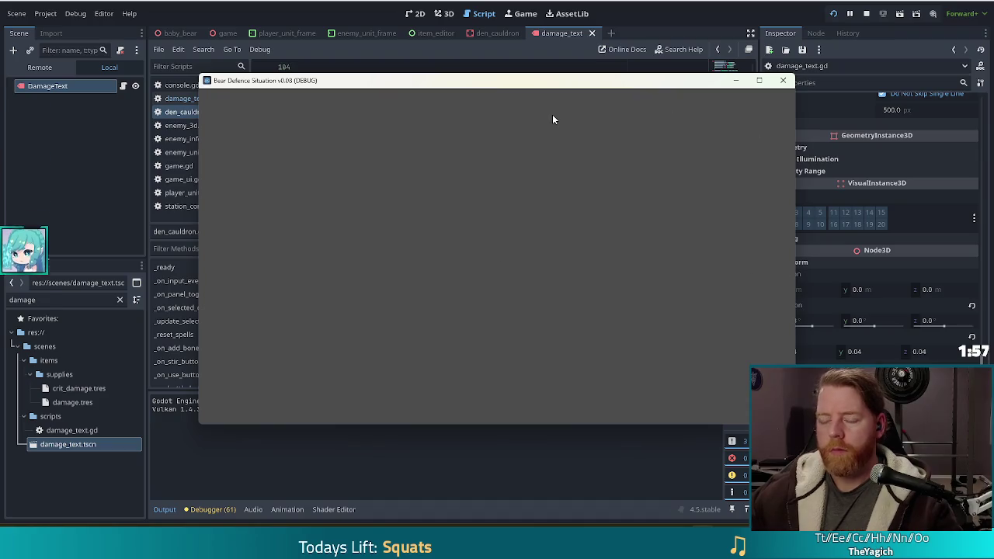
Step: Start a New Game, open the cauldron, and run test_kit in the console
click(351, 261)
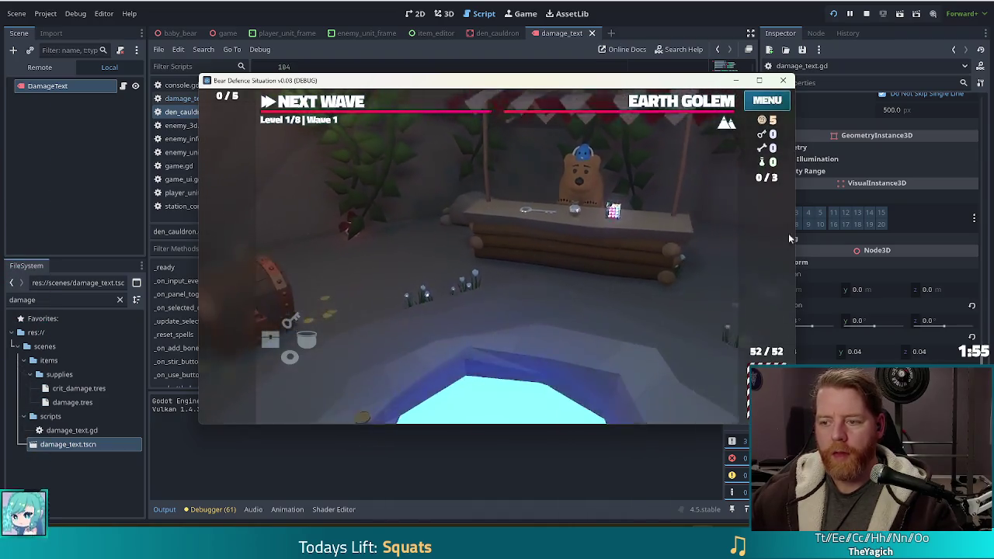
click(721, 247)
key(grave)
text(e)
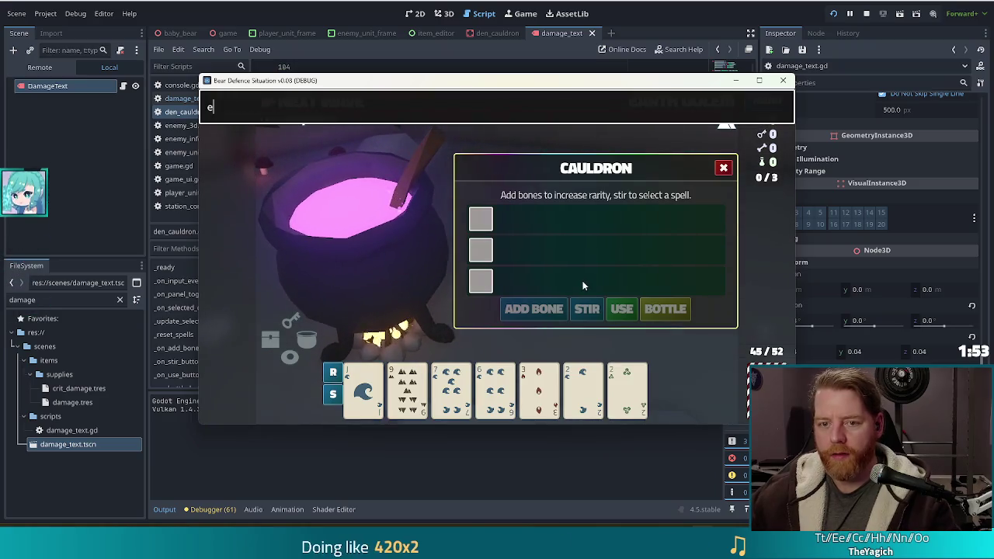
key(BackSpace)
text(t)
text(kit)
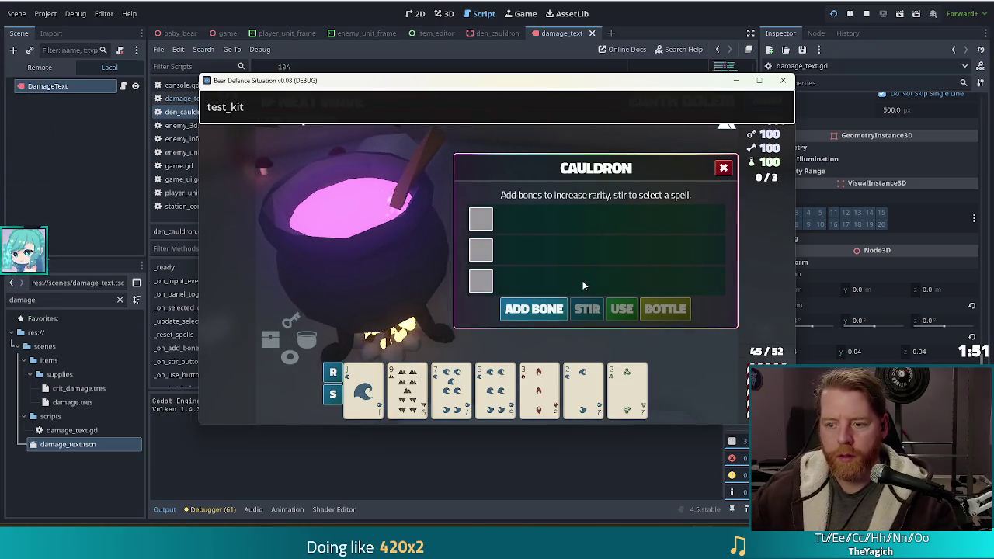
key(Return)
Step: Add three bones to the cauldron to see the '+1 rarity!' popup, then stop the game
click(546, 308)
click(545, 309)
click(543, 309)
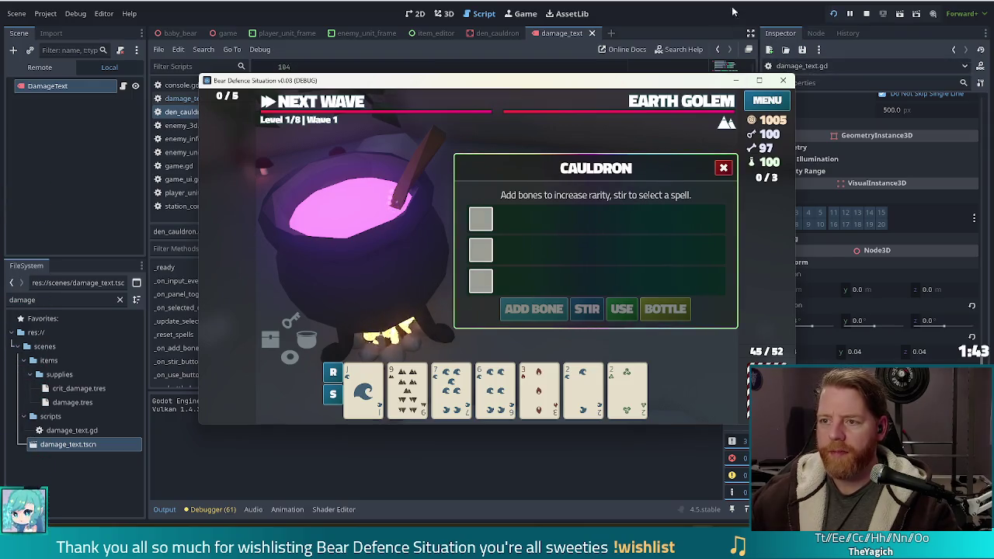
key(F8)
Step: Raise the popup's start height to 3.0 in Vector3(-1.5, 3.0, 0) and save
click(462, 188)
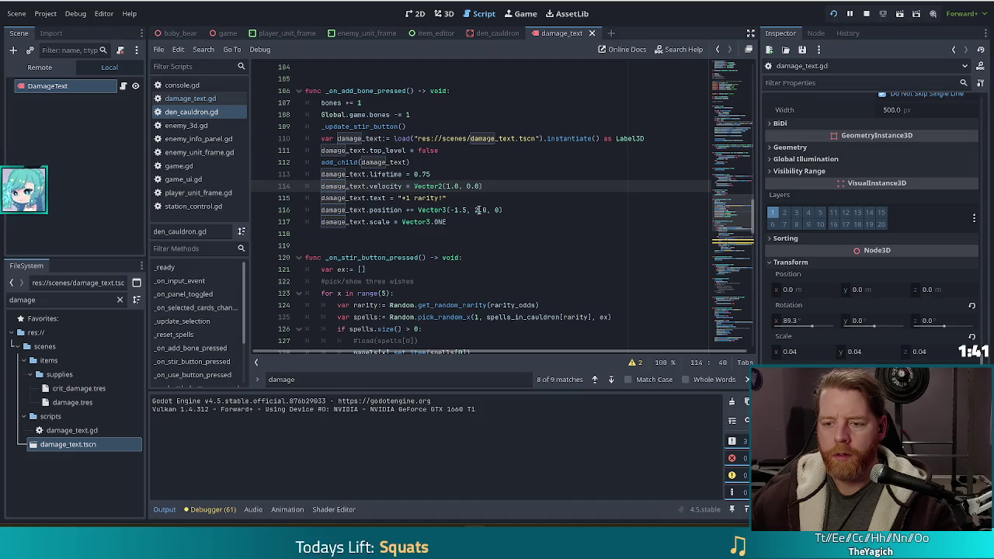
click(475, 210)
text(3)
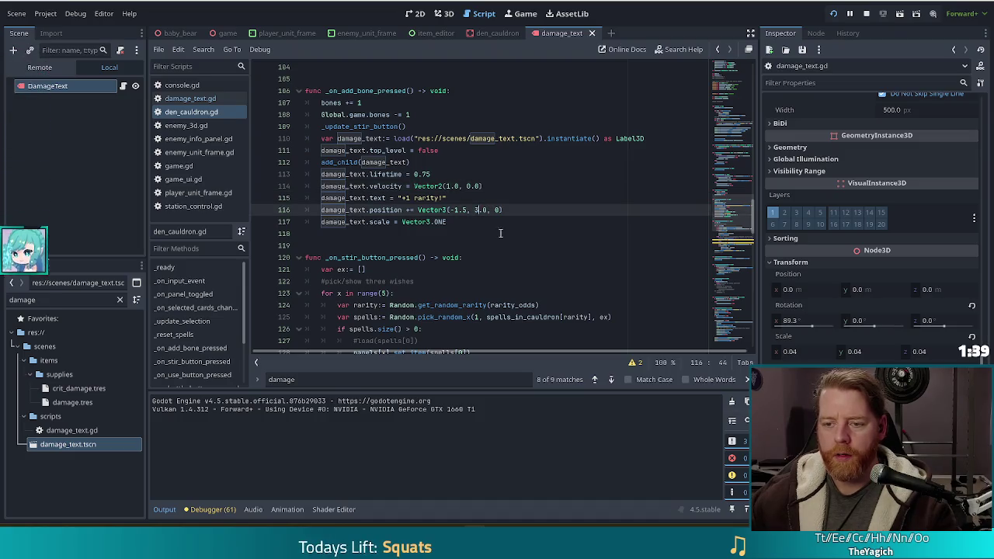
click(492, 199)
key(ctrl+s)
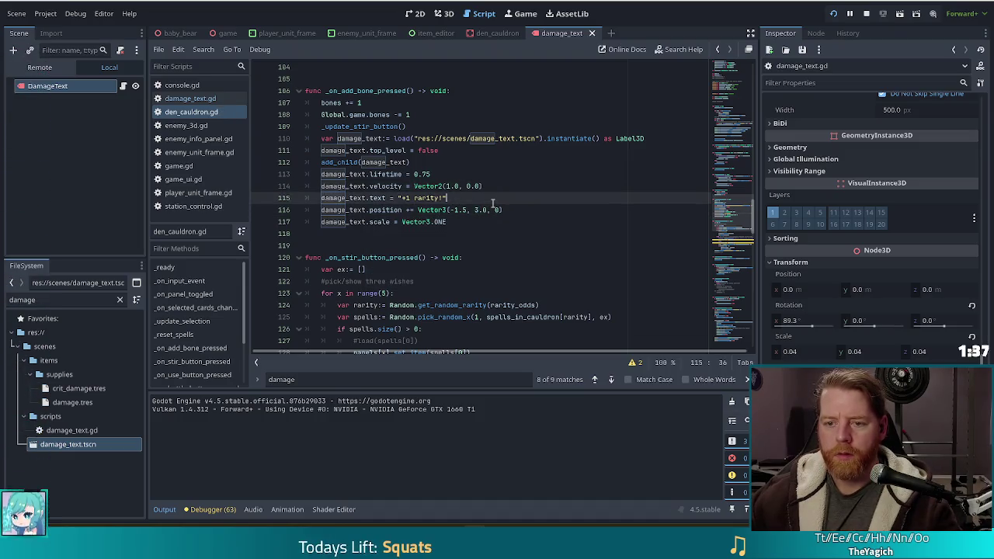
Step: Slow the popup's velocity to Vector2(0.5, 0.0) on line 114 and save
click(456, 187)
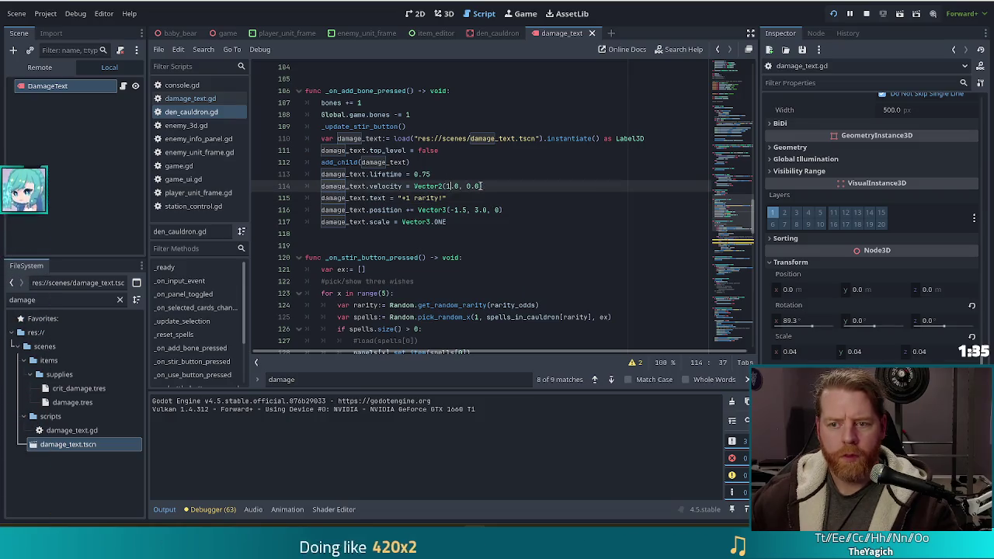
text(0.5)
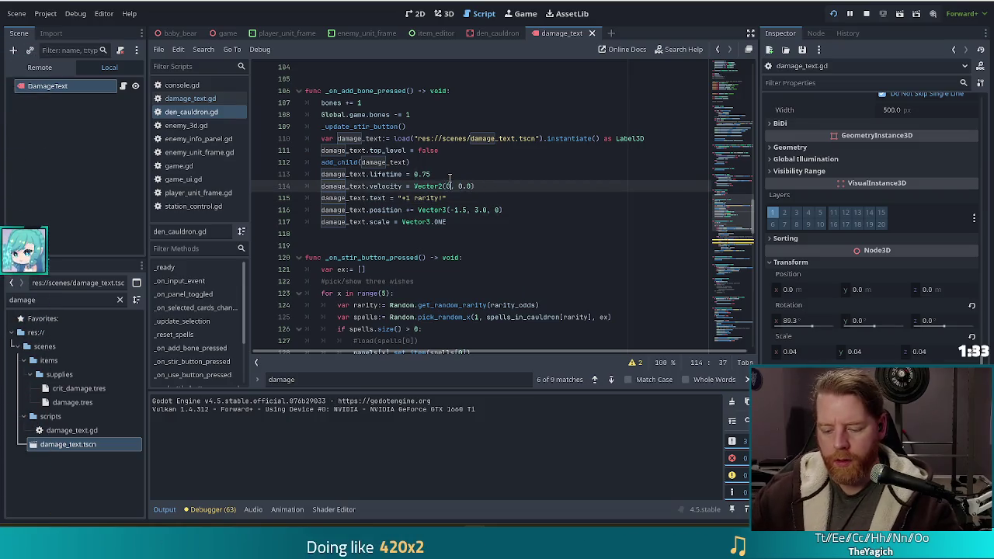
key(ctrl+s)
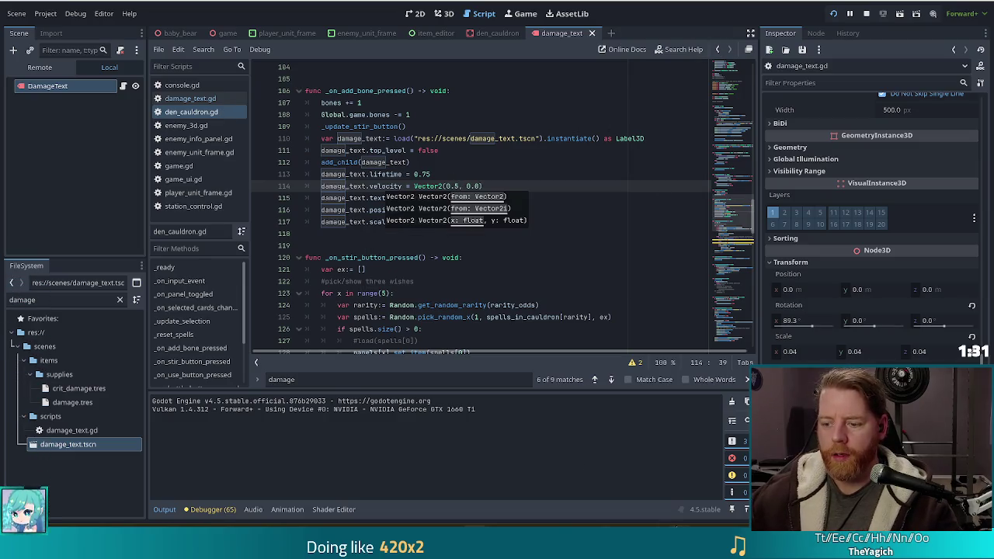
Step: Reload the game, start a New Game, open the cauldron, and run test_kit
click(833, 16)
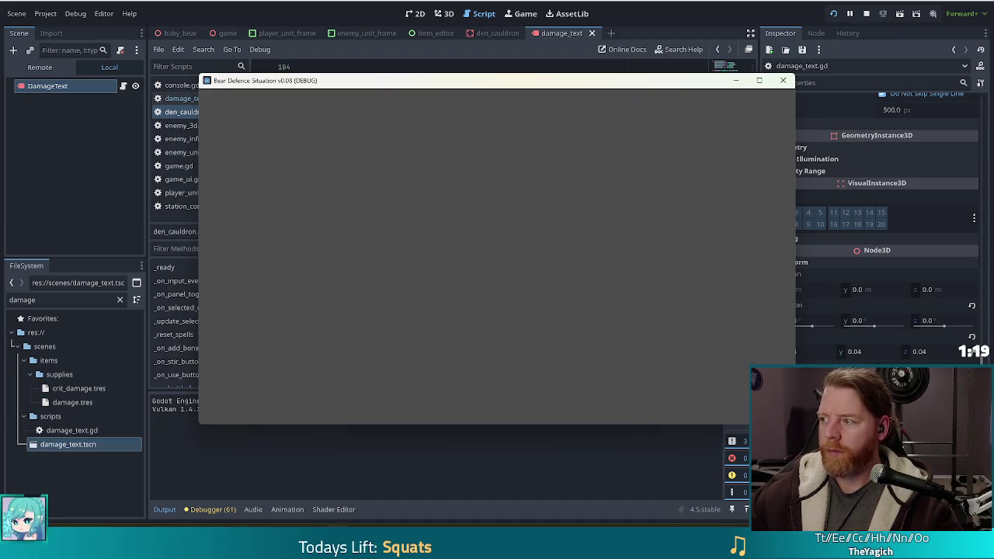
click(318, 268)
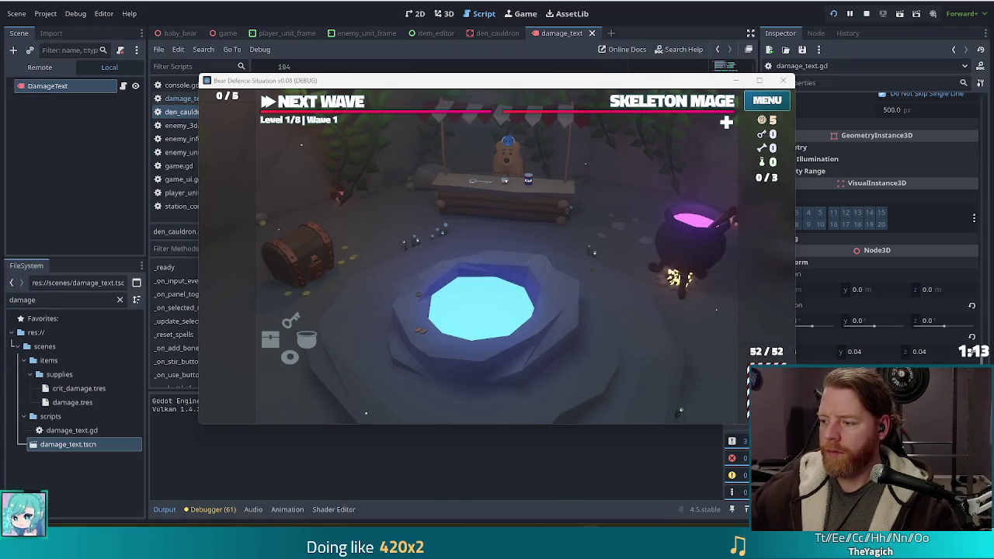
click(677, 203)
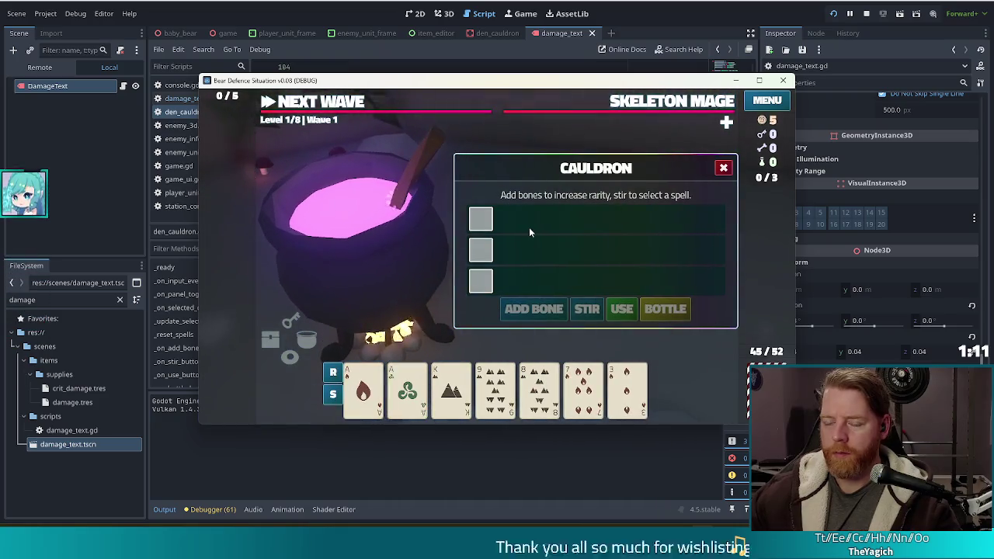
text(test_kit)
key(Return)
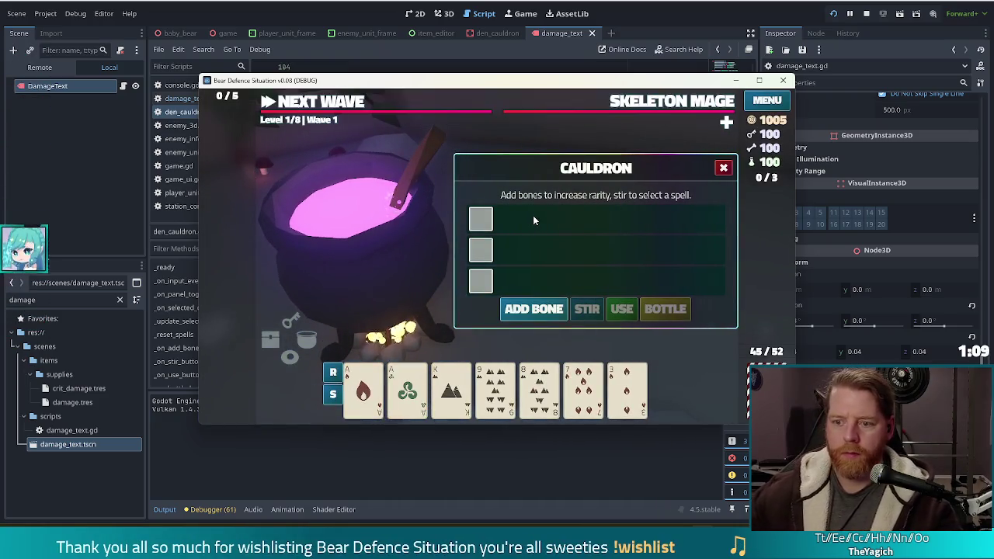
Step: Add three bones to check the higher, slower popup, then stop and return to the add-bone code
click(539, 311)
click(541, 308)
click(541, 309)
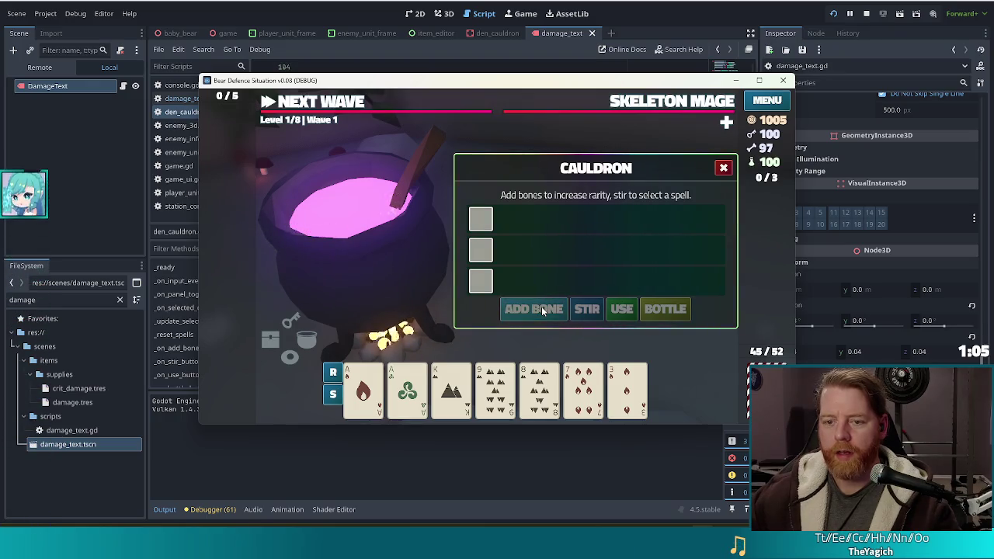
key(F8)
click(448, 164)
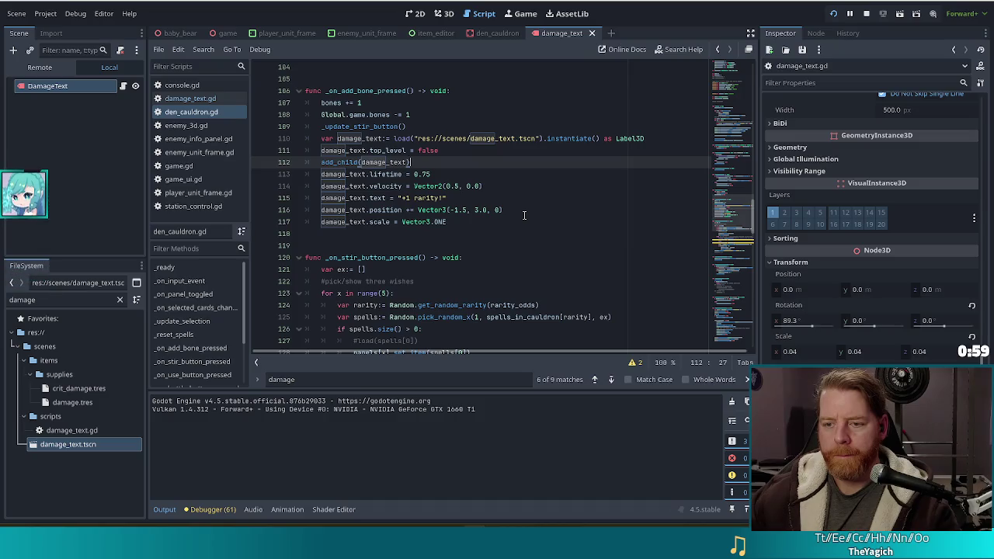
Step: Set the popup offset to Vector3(-1.5, 3.0, 0.5) and relaunch the game
click(498, 210)
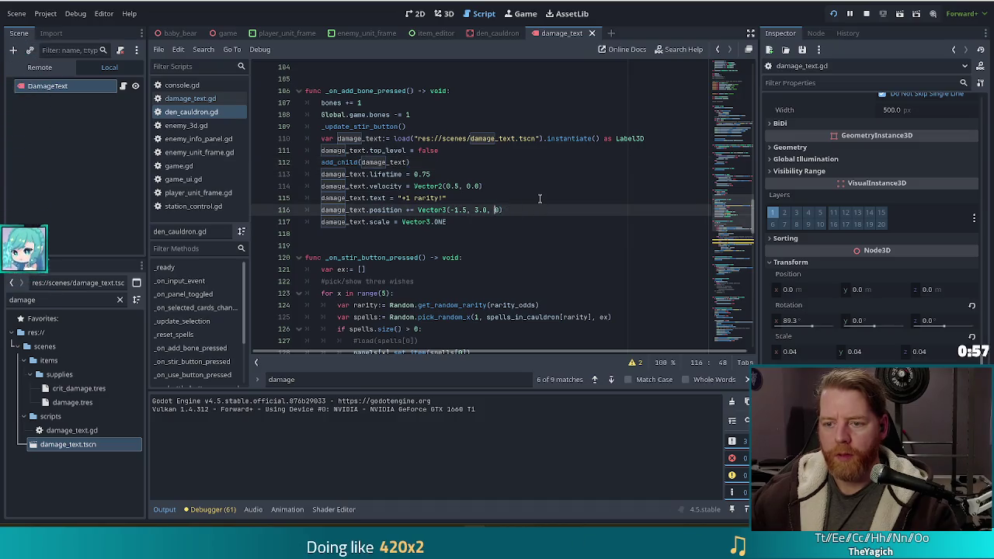
text(.5))
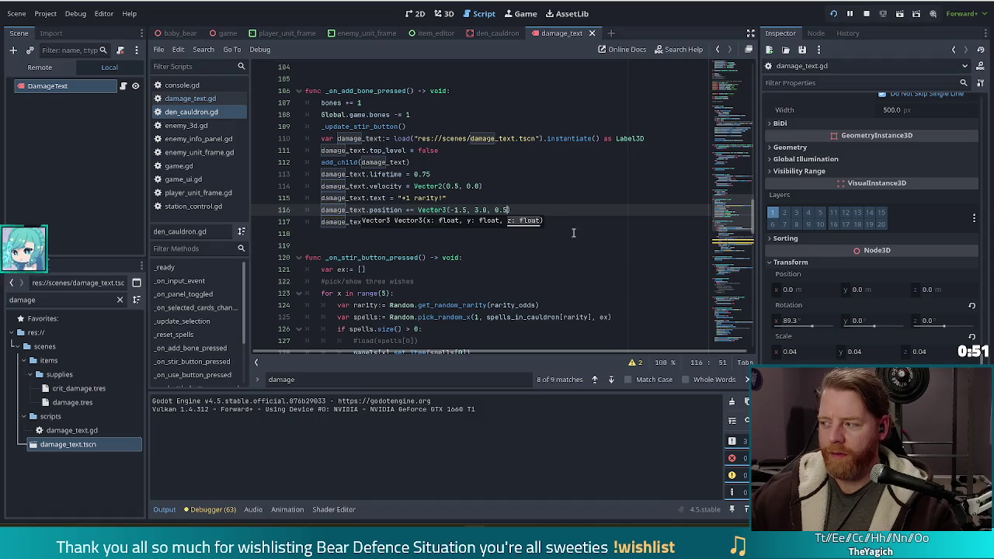
key(F5)
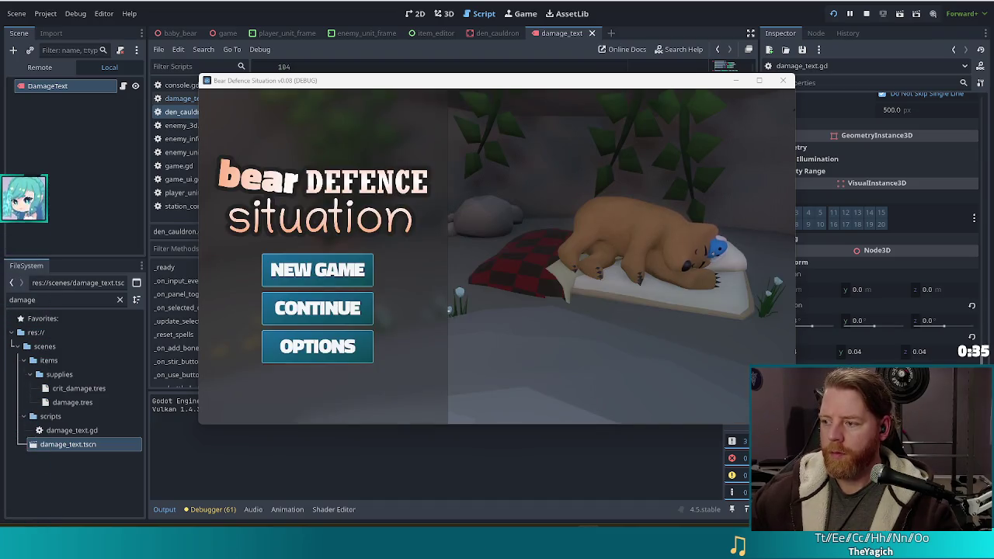
Step: Start a New Game, open the cauldron, and run test_kit in the console
click(322, 266)
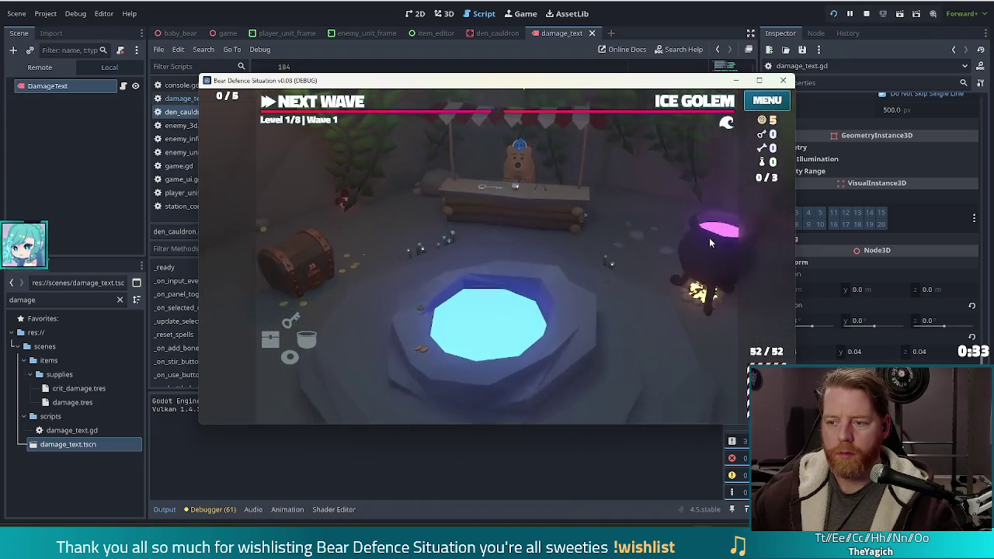
click(709, 241)
key(grave)
text(test_kit)
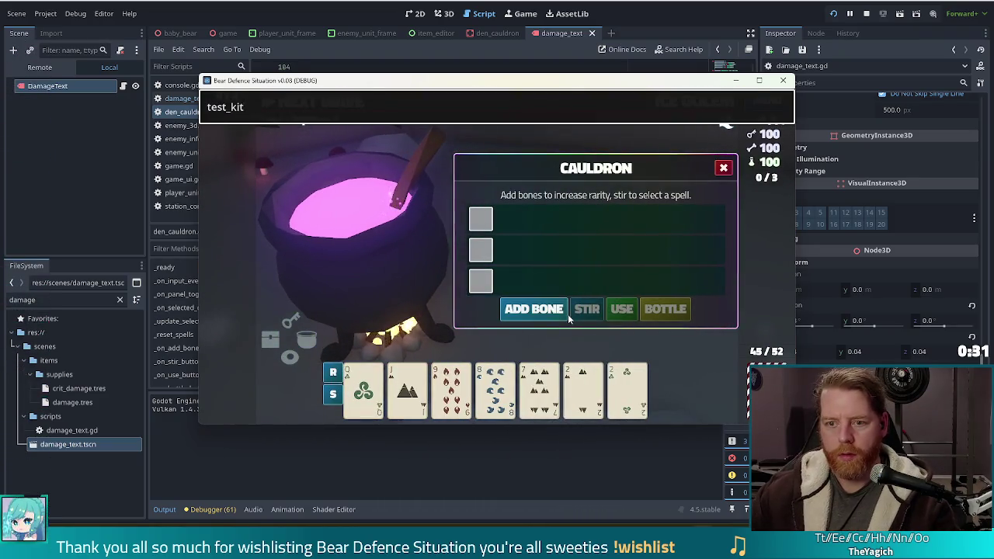
key(Return)
Step: Add three bones to view the popup, then go back to the script's position offset on line 116
click(534, 310)
click(533, 309)
click(533, 308)
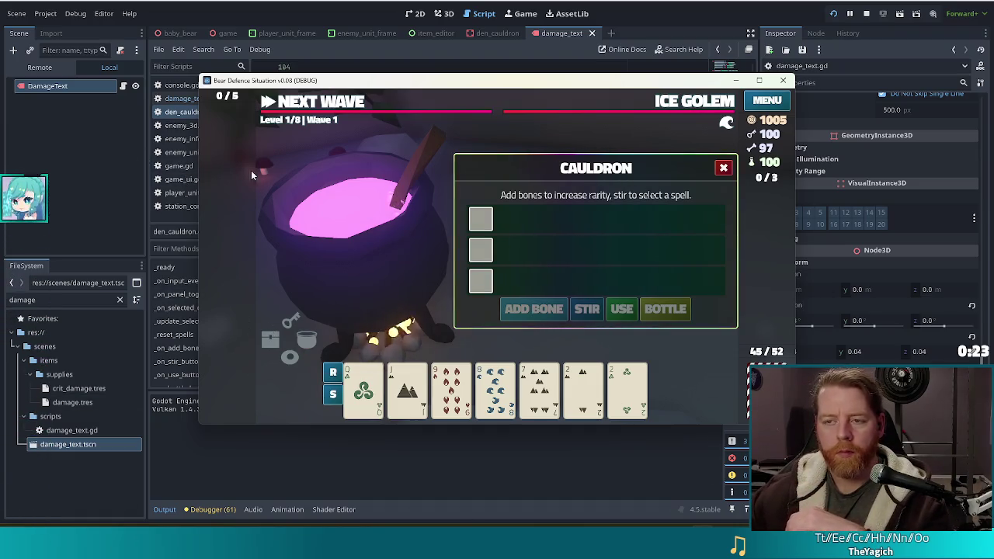
click(664, 12)
click(485, 210)
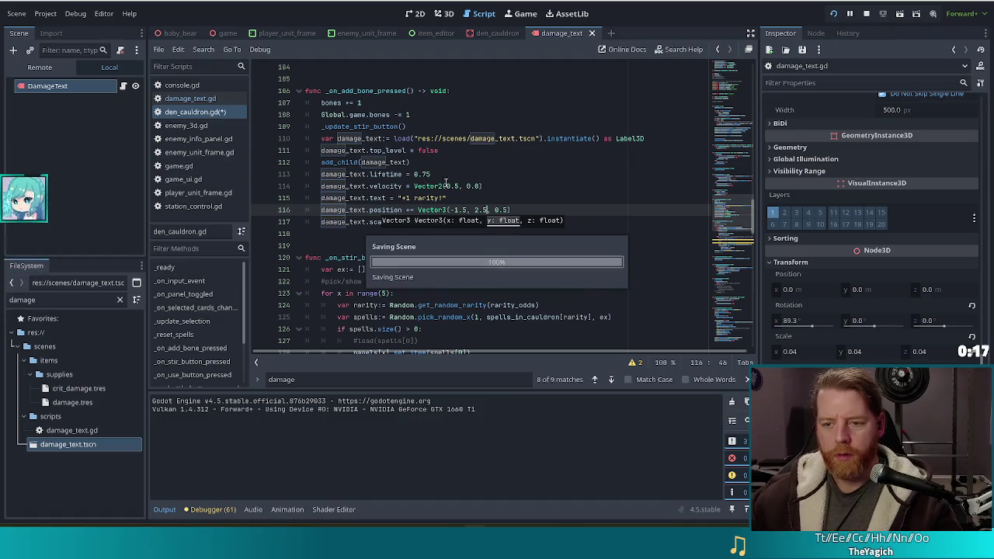
Step: Set the popup velocity to Vector2(0.3, 0.0) and lifetime to 1.0, and save den_cauldron.gd
click(456, 186)
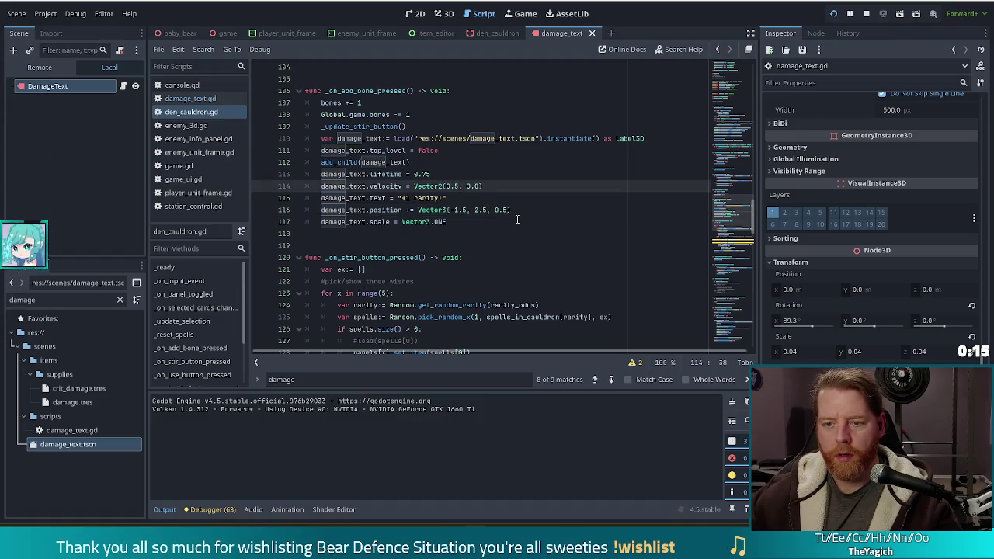
double_click(422, 174)
right_click(419, 175)
key(Escape)
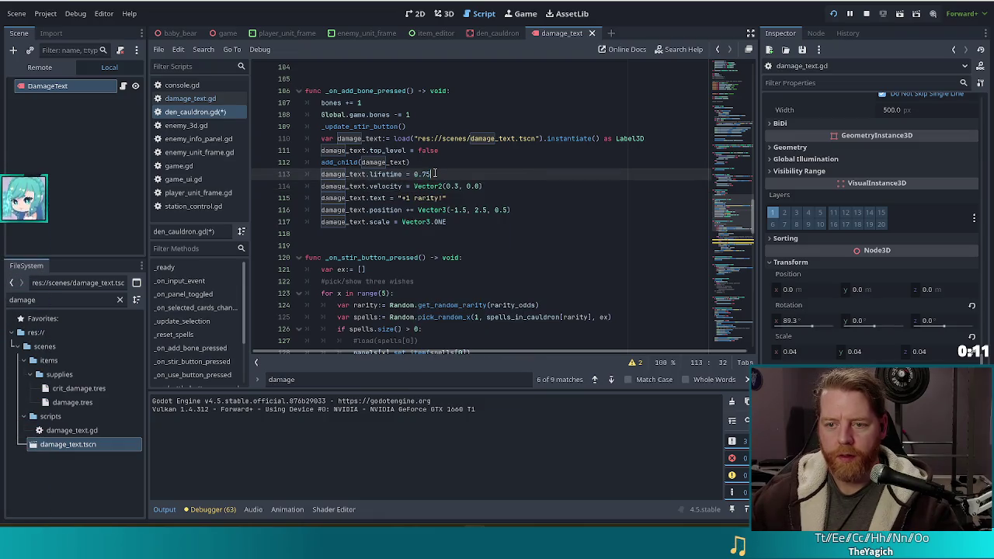
text(1.)
key(ctrl+s)
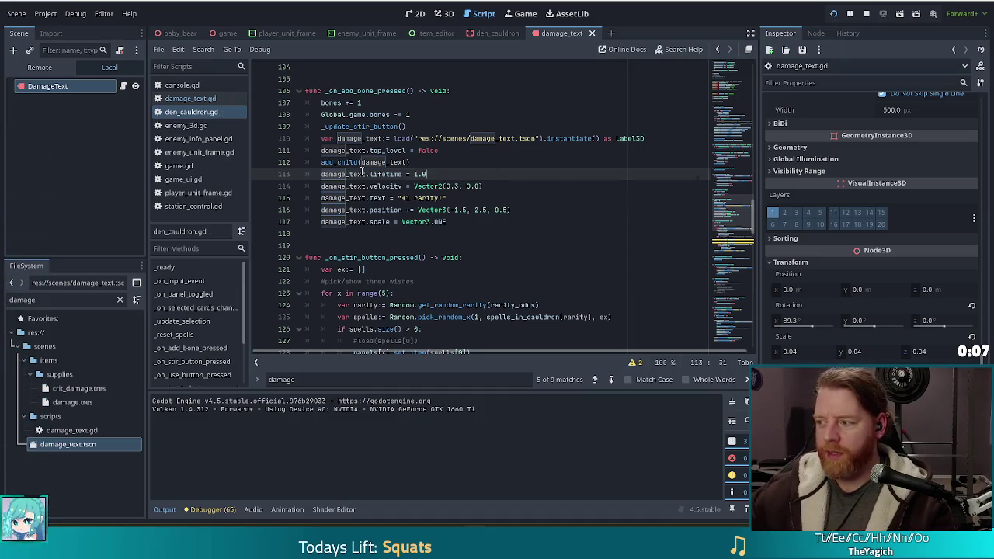
key(Up)
key(Up)
key(Up)
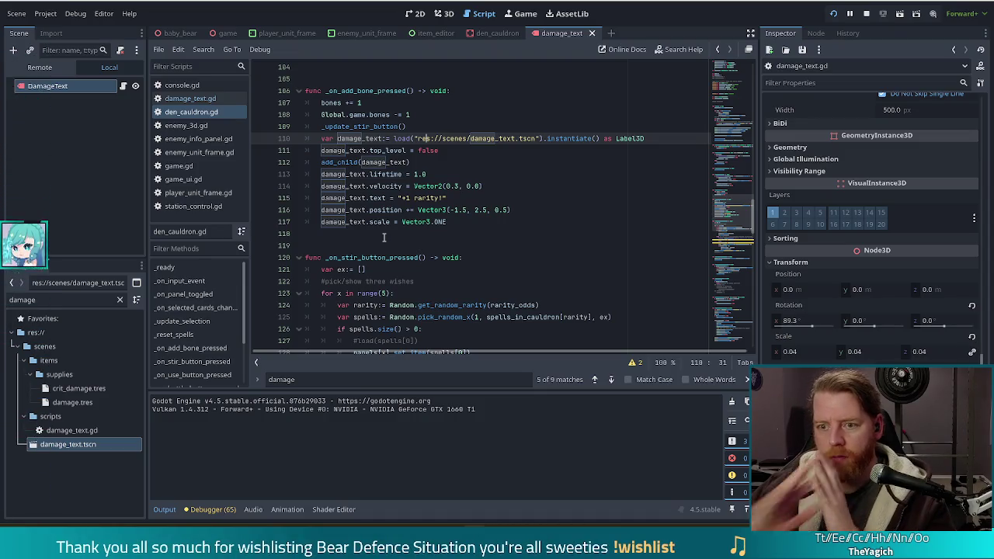
click(507, 189)
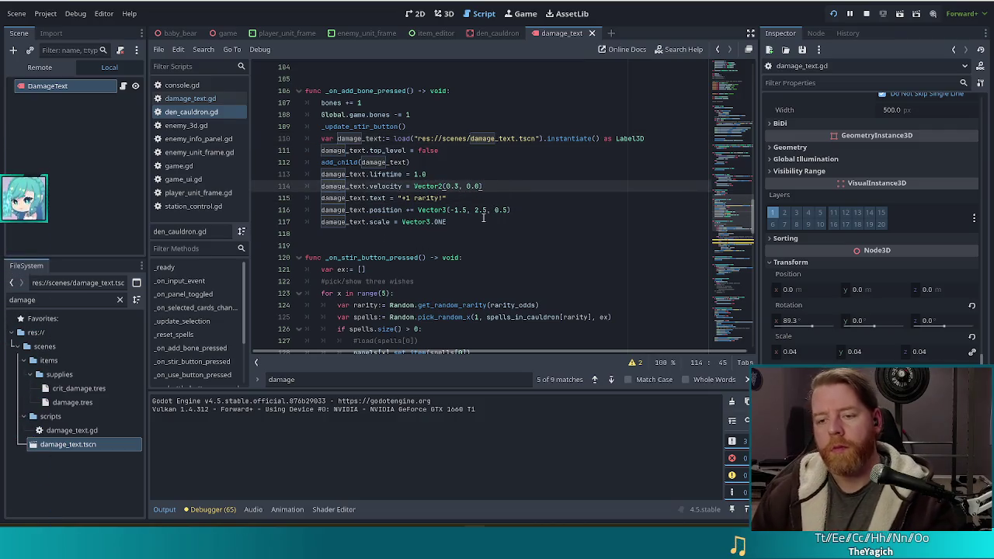
Step: Wrap the popup text assignment in an if bones == 1: block with an else: branch
key(Return)
text(== 1:)
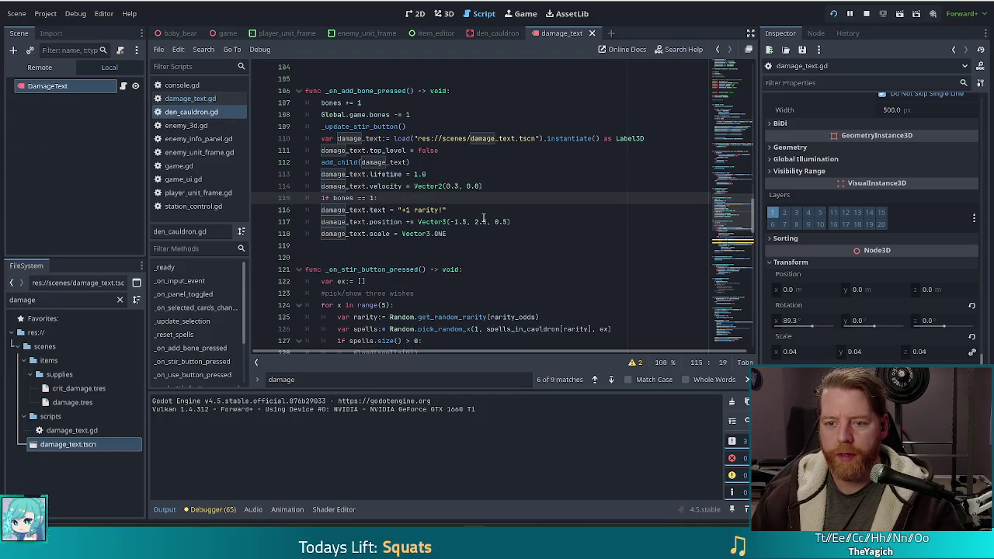
key(Down)
key(Home)
key(Tab)
key(End)
key(Return)
key(BackSpace)
key(BackSpace)
key(BackSpace)
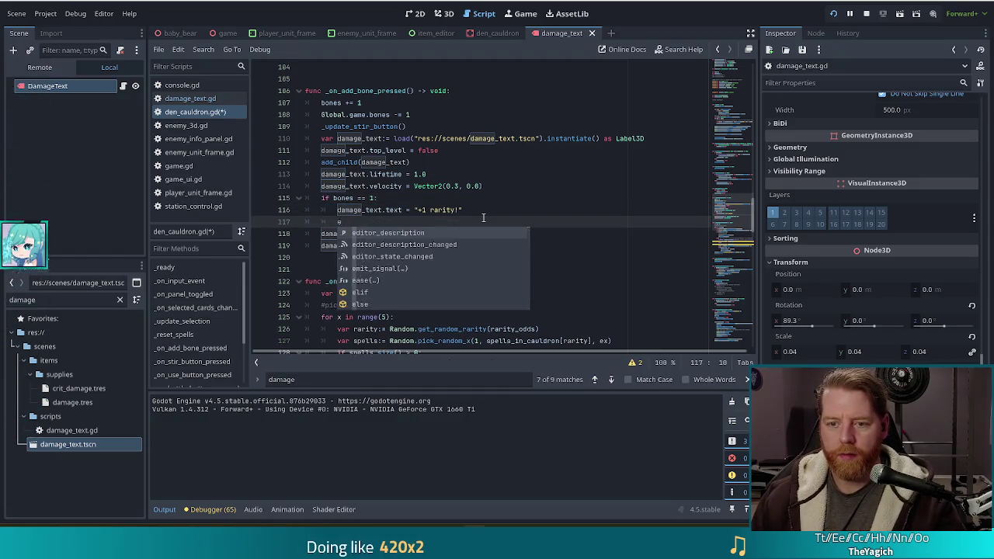
key(Return)
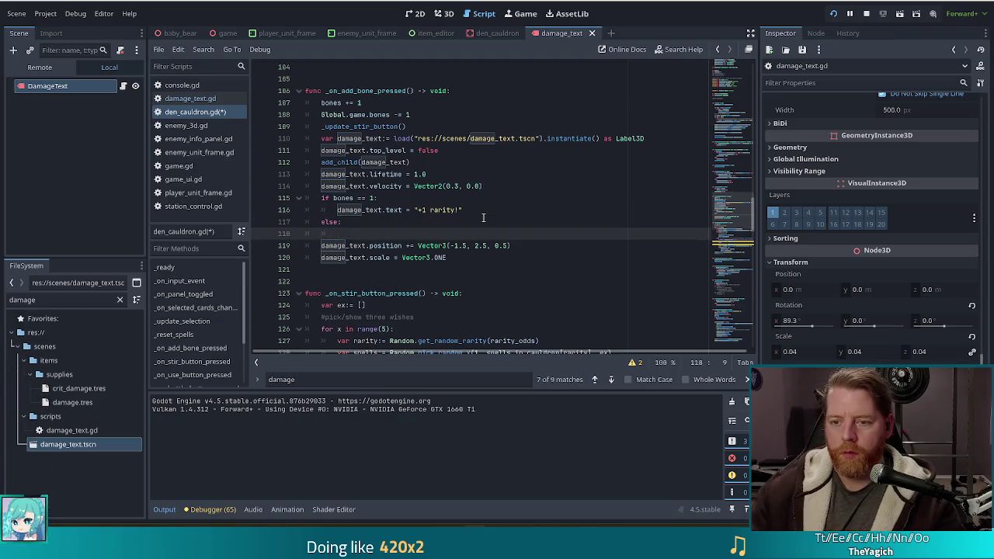
Step: Copy the popup text line into the else branch
click(461, 206)
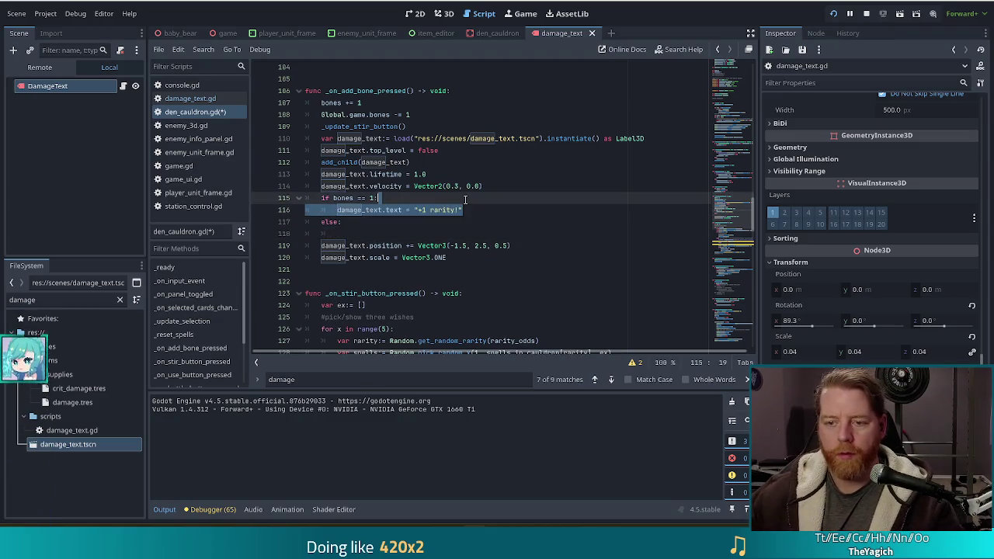
click(381, 224)
key(Down)
text(damage_text.text = "+1 rarity!")
Step: Make the if text 'spells ready!' and the else text '+1 spell rarity!', then save
click(370, 209)
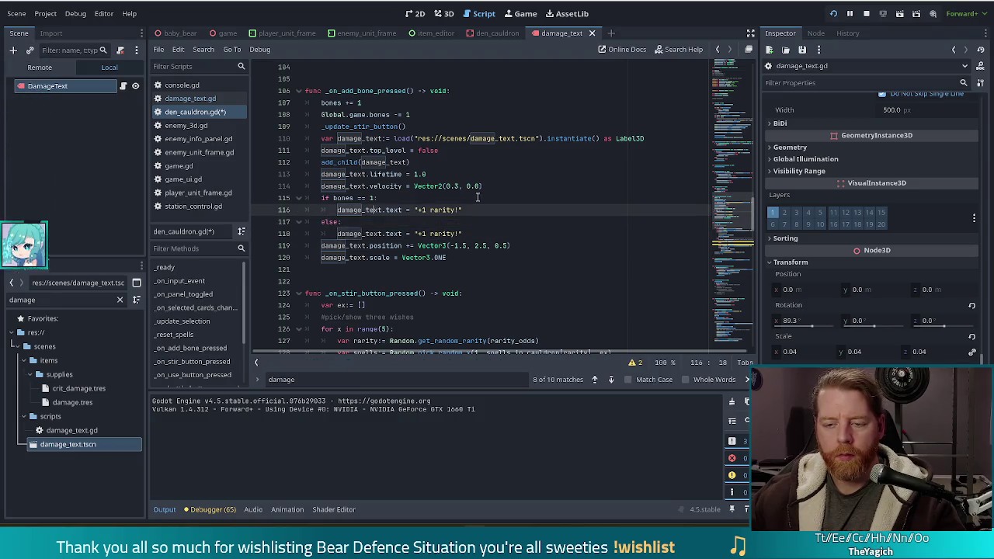
drag(458, 209, 419, 210)
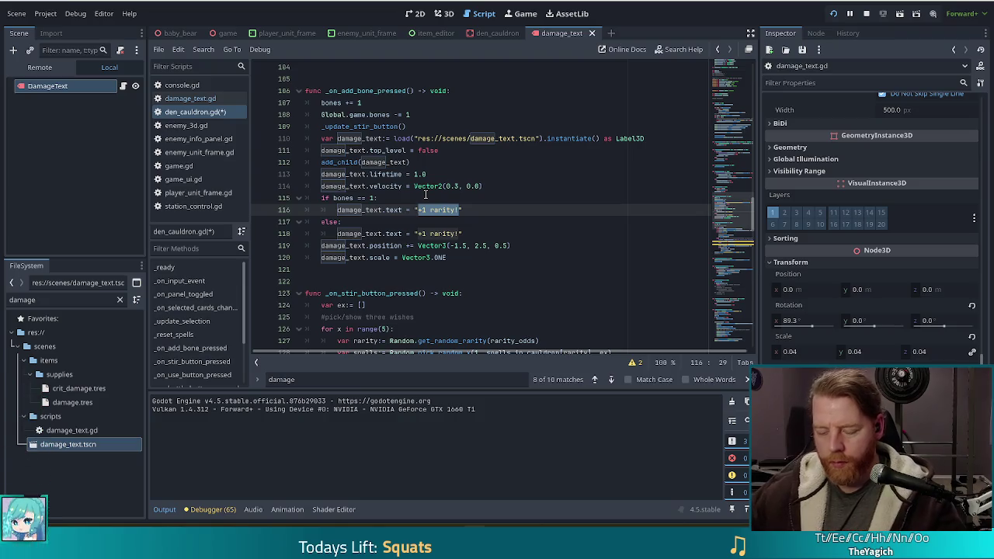
text(spels)
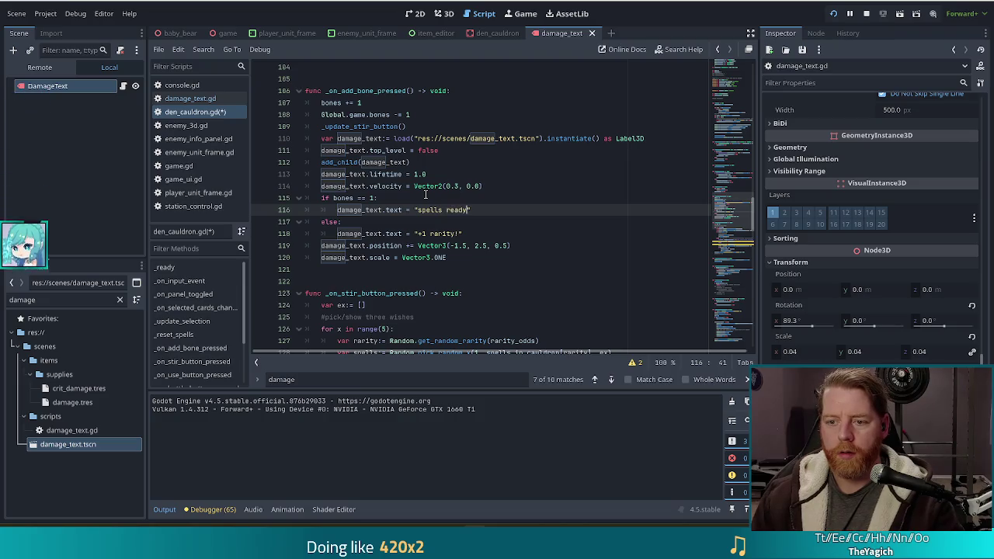
text(!)
key(ctrl+s)
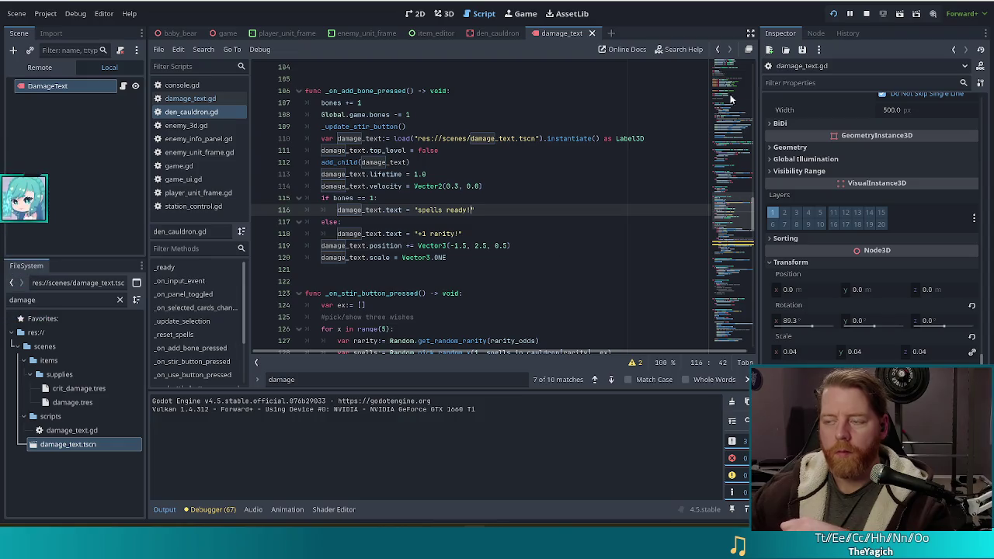
click(430, 234)
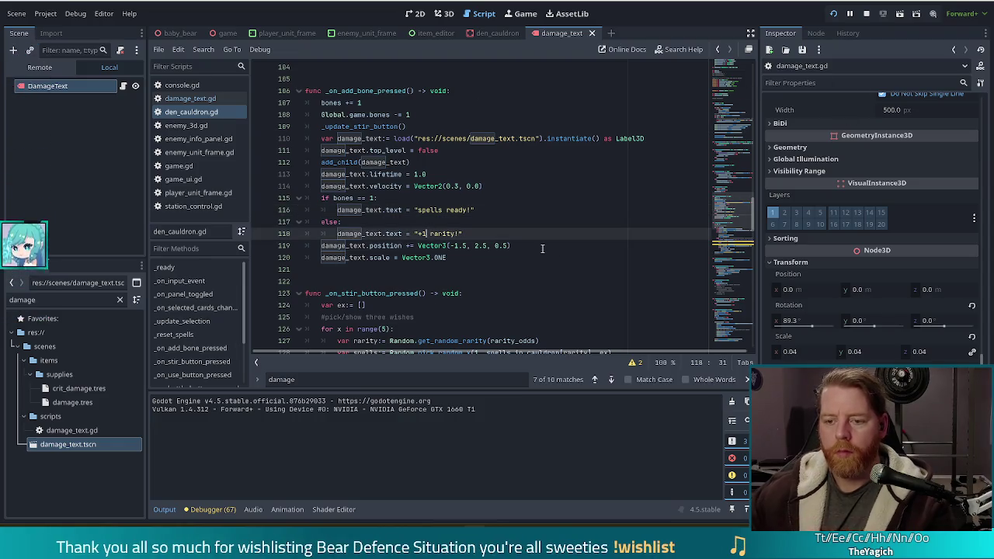
text(spell)
key(ctrl+s)
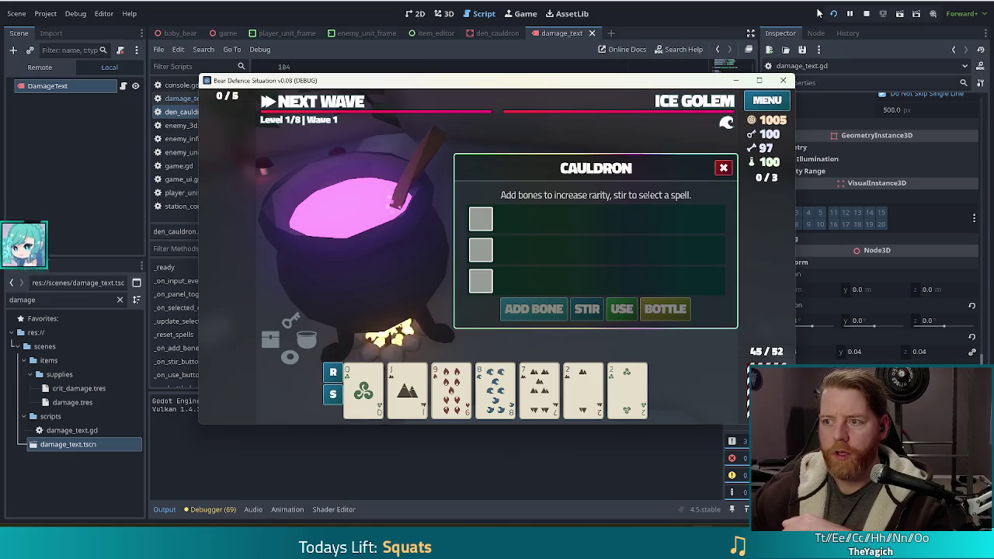
Step: Reload the game, start a New Game, open the cauldron, and run test_kit
click(834, 17)
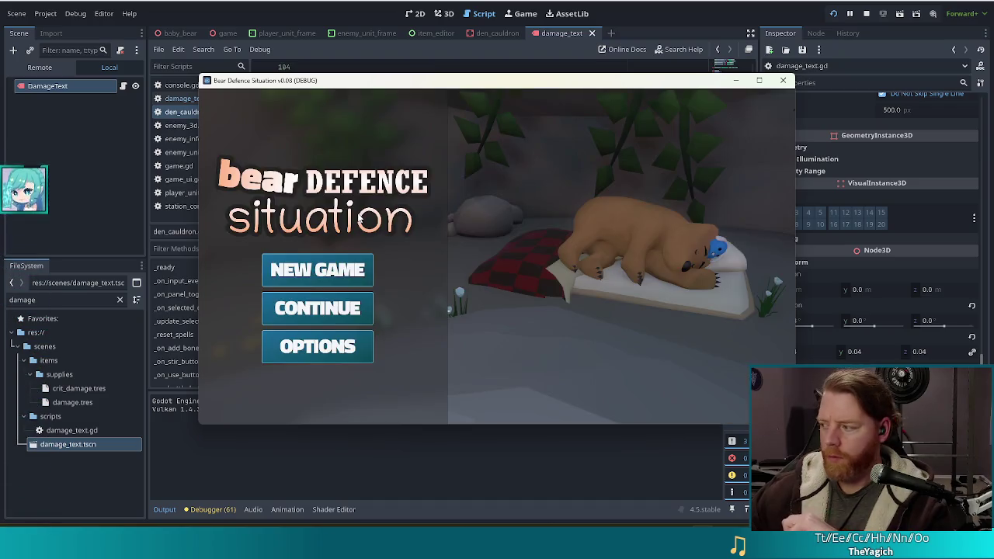
click(319, 285)
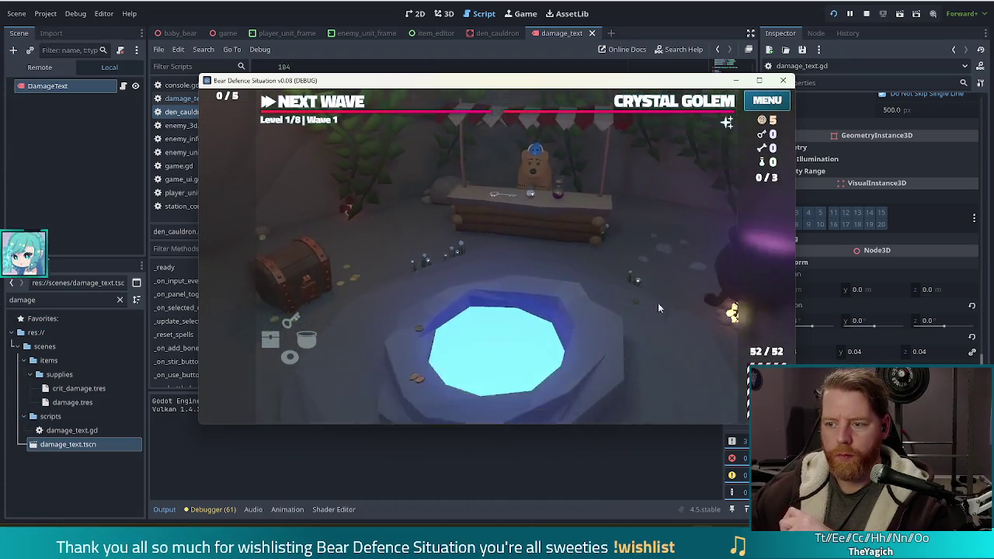
click(668, 264)
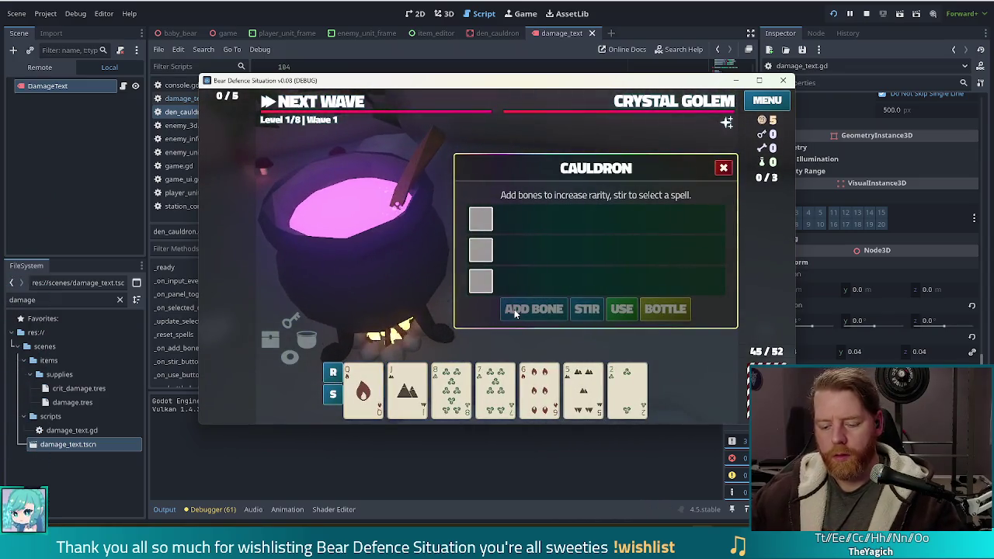
key(grave)
text(test_kit)
key(Return)
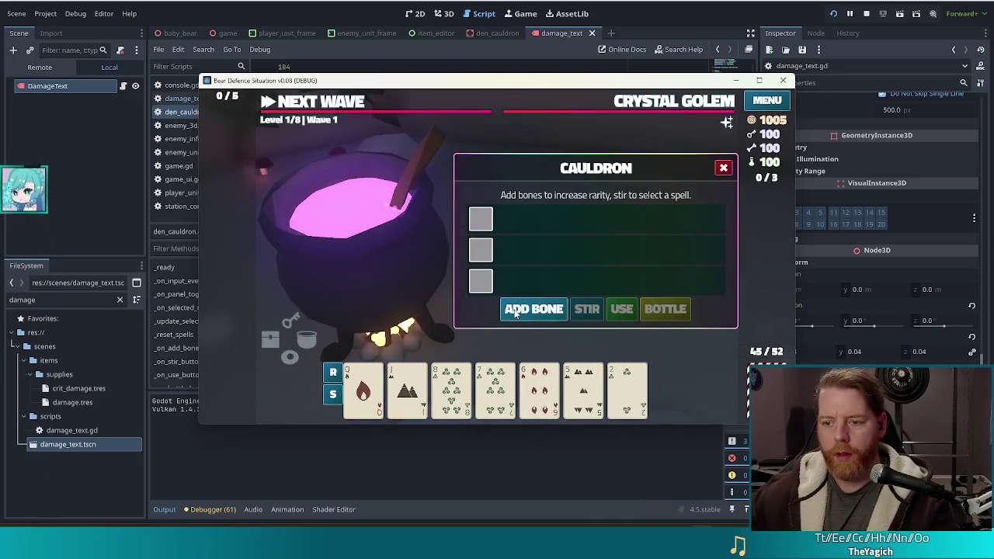
Step: Add three bones to see 'spells ready!' then '+1 spell rarity!', and return to the popup's z value
click(534, 311)
click(537, 310)
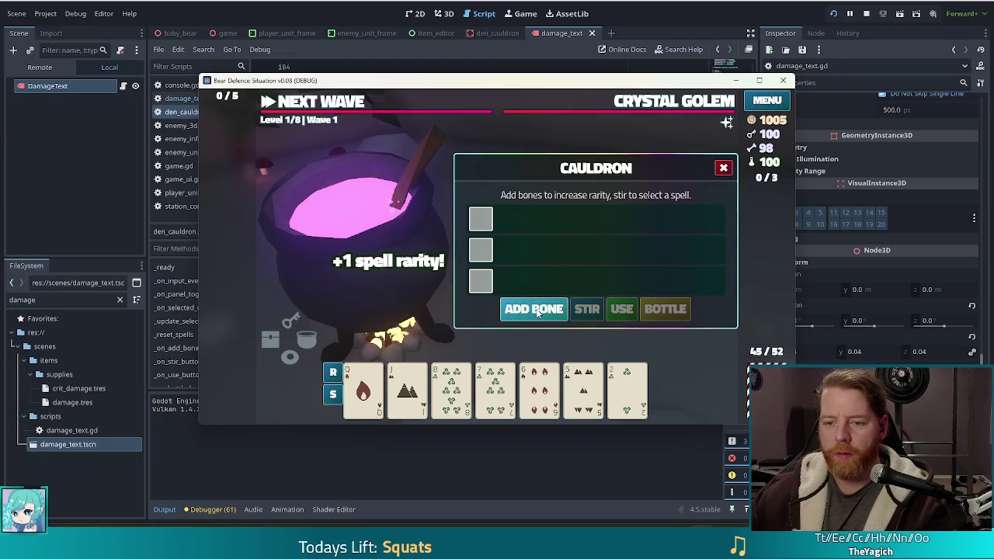
click(538, 311)
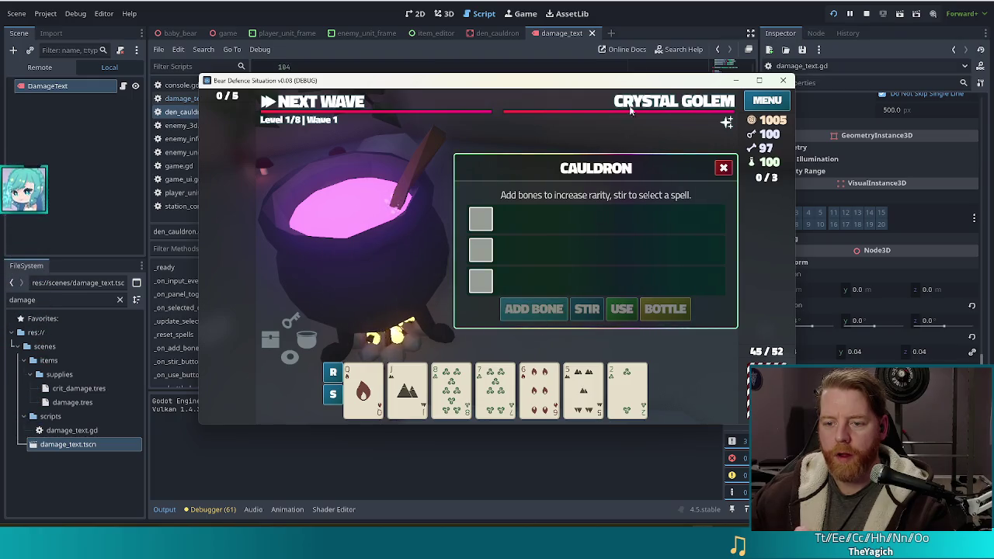
key(alt+Tab)
click(501, 245)
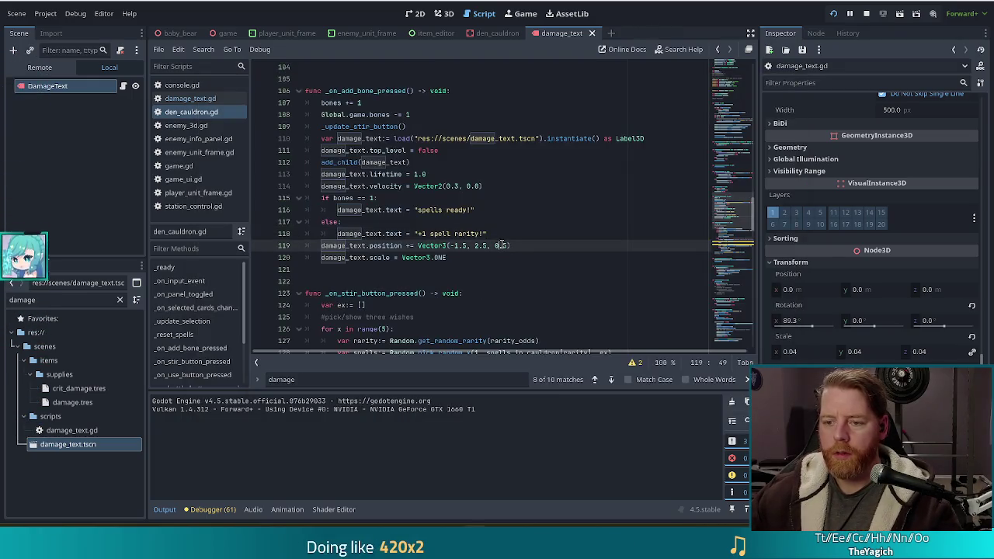
text(.25)
Step: Review _on_add_bone_pressed in den_cauldron.gd, then jump to _update_stir_button from the method list
key(Escape)
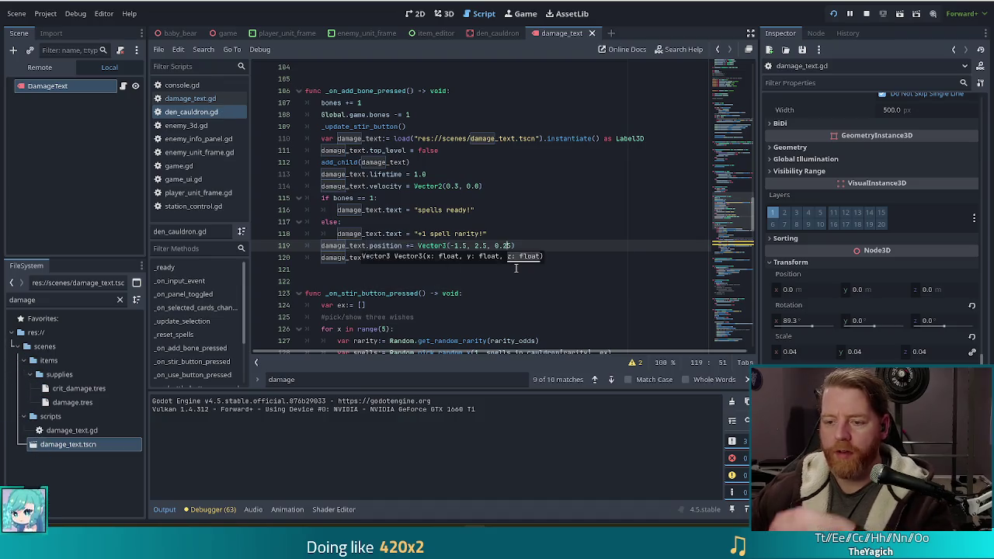
click(432, 233)
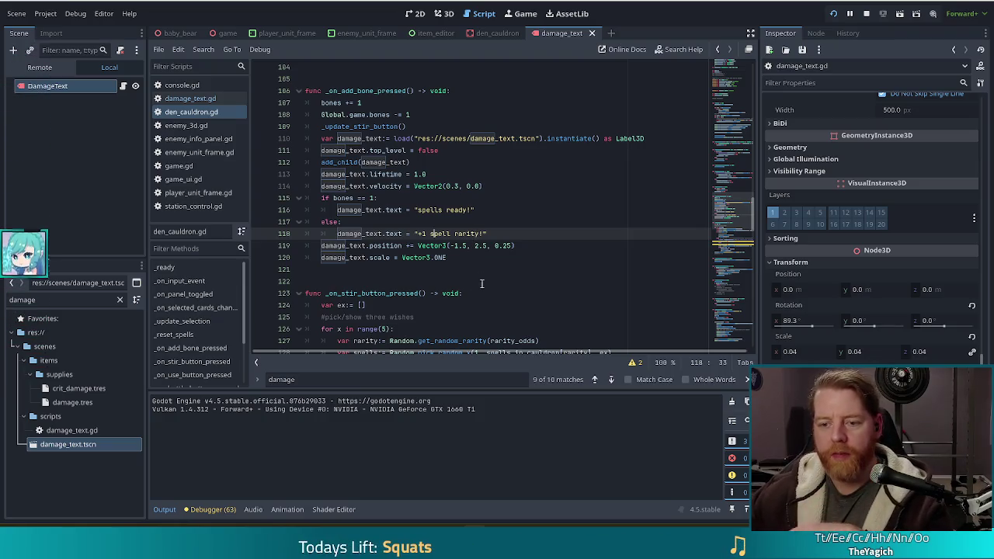
scroll(480, 267, down, 2)
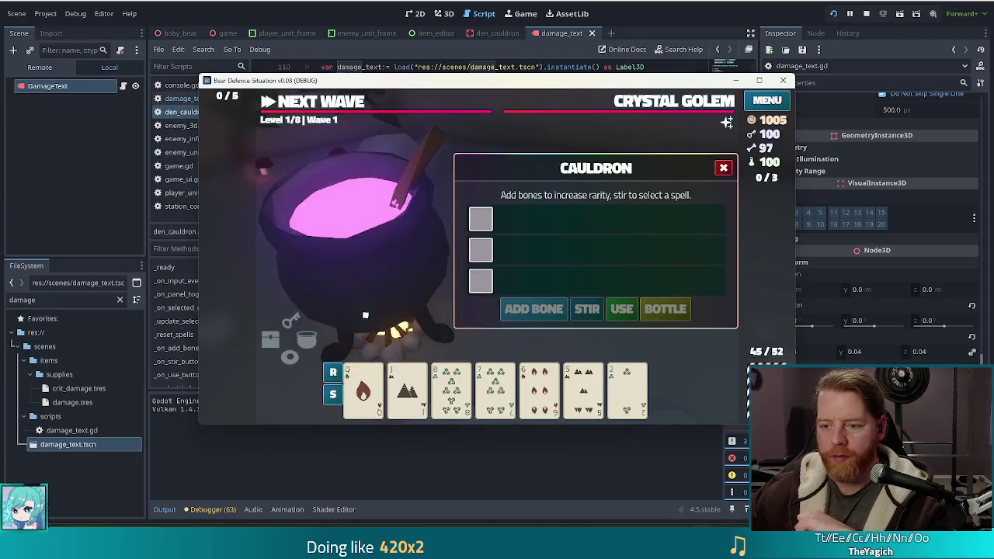
key(alt+Tab)
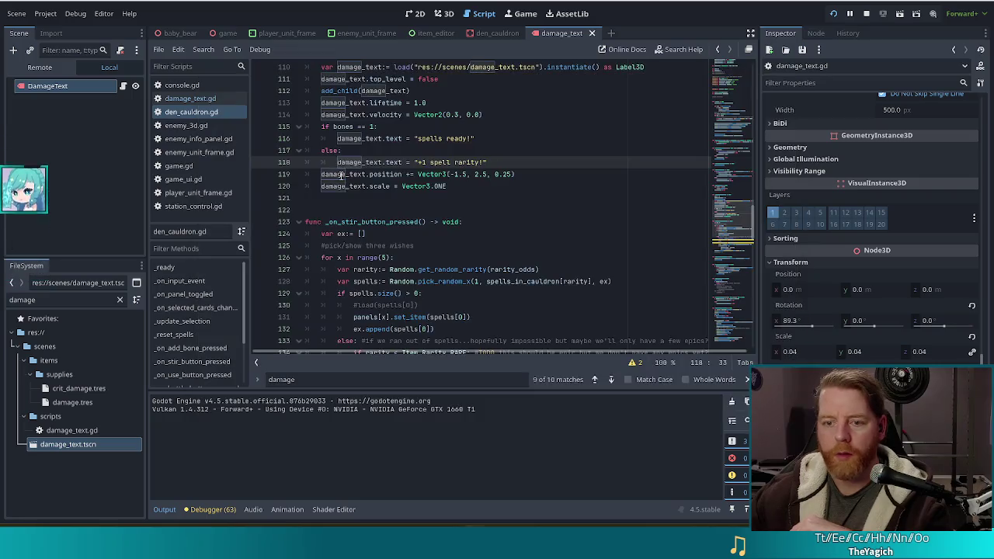
scroll(426, 172, up, 6)
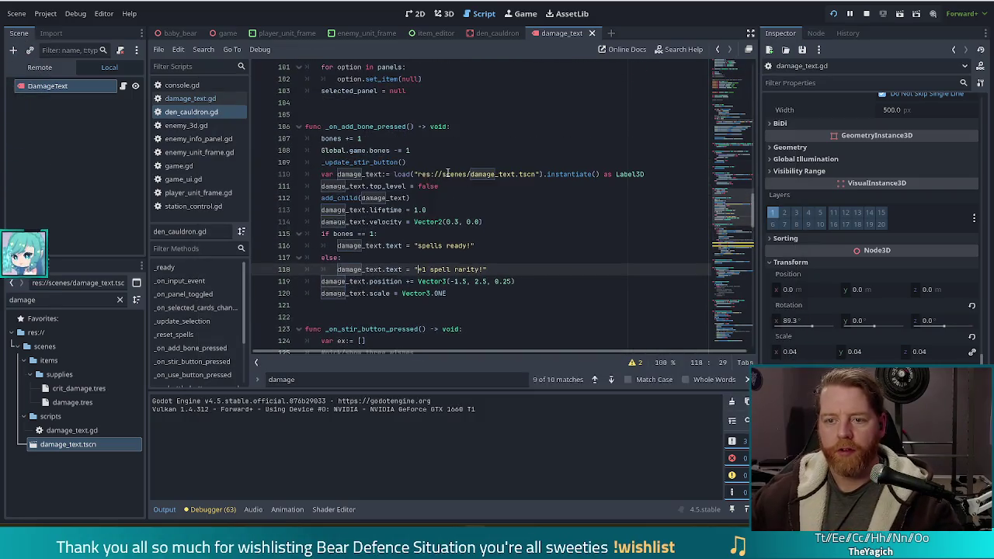
scroll(447, 173, down, 11)
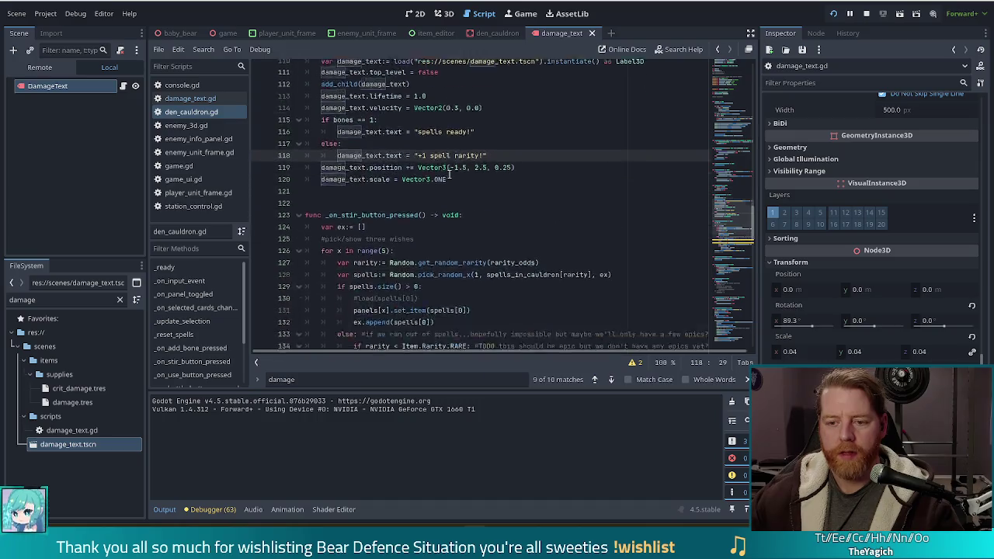
scroll(186, 365, down, 3)
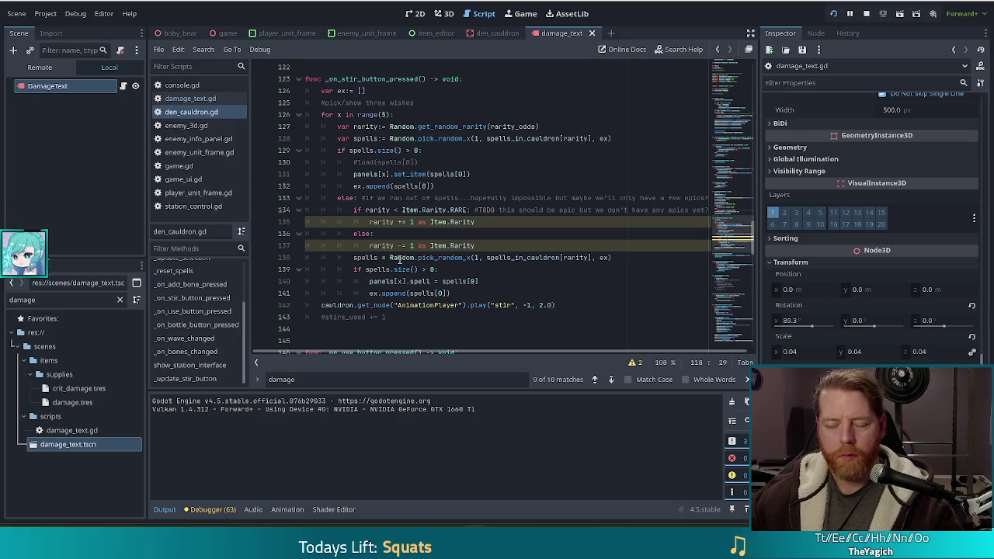
scroll(394, 260, up, 7)
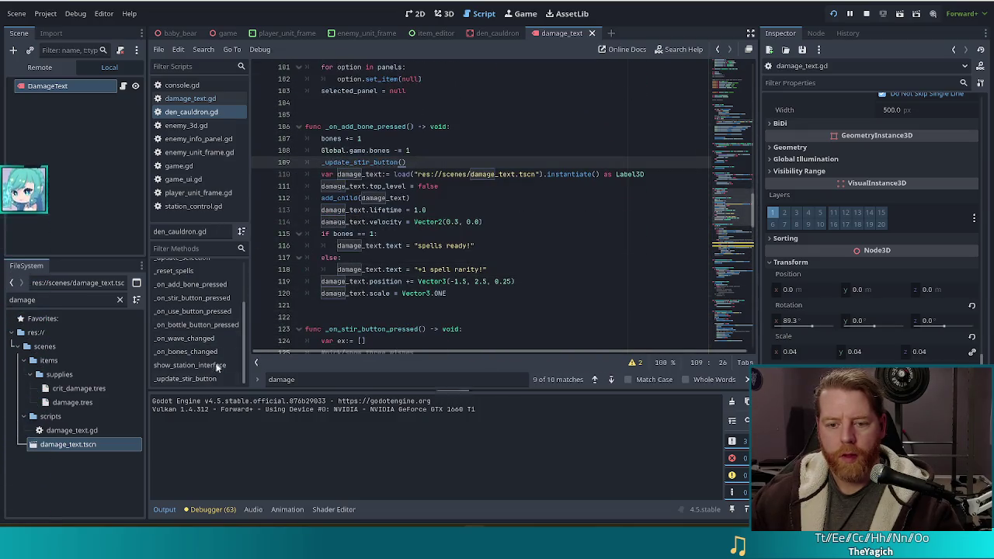
click(186, 378)
click(418, 258)
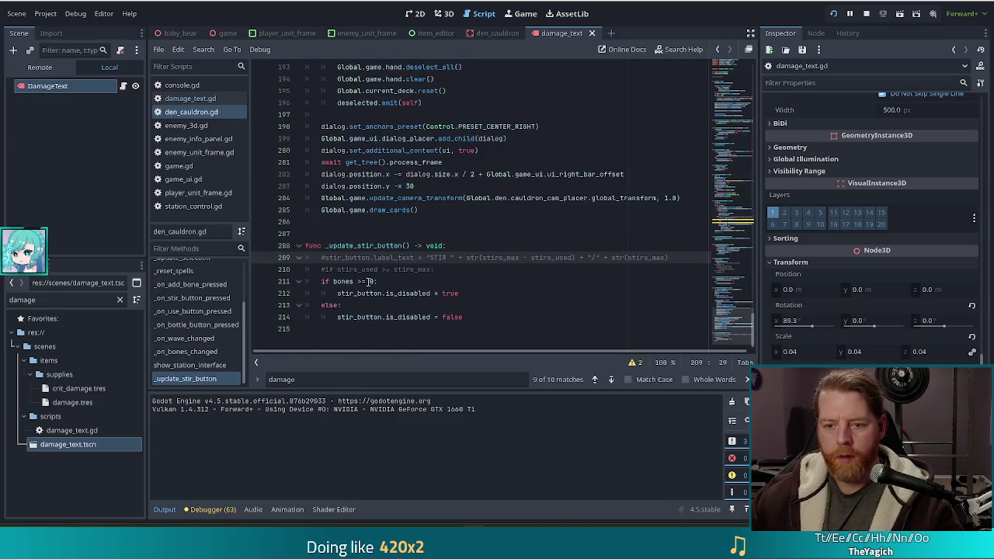
Step: In _update_stir_button, set is_disabled to false for the bones case and true otherwise, then relaunch the game
click(368, 282)
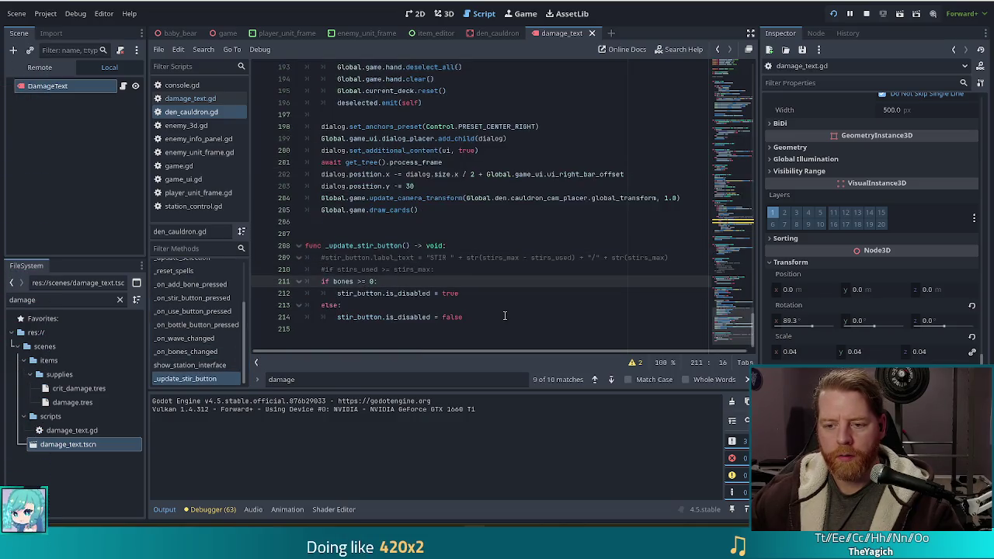
double_click(451, 292)
text(false)
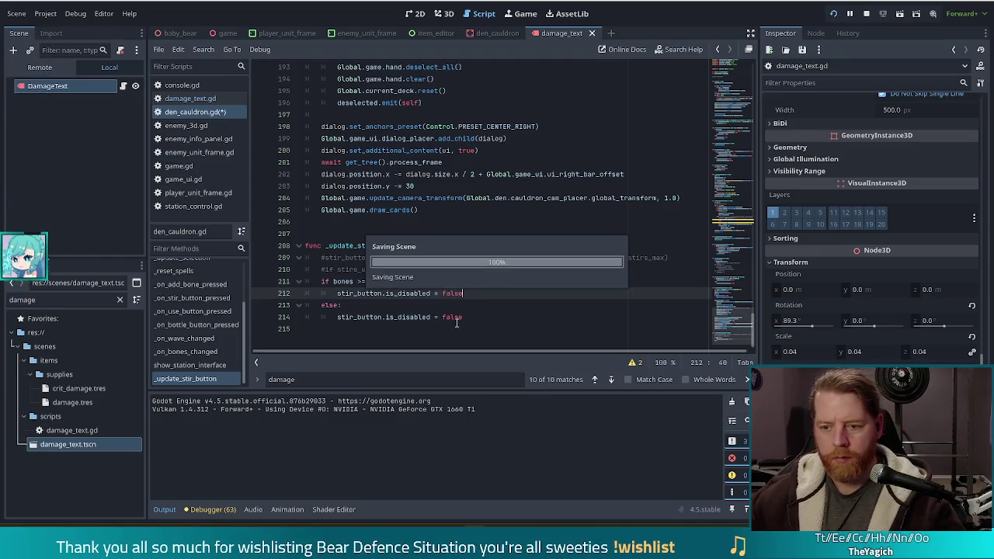
double_click(452, 317)
text(true)
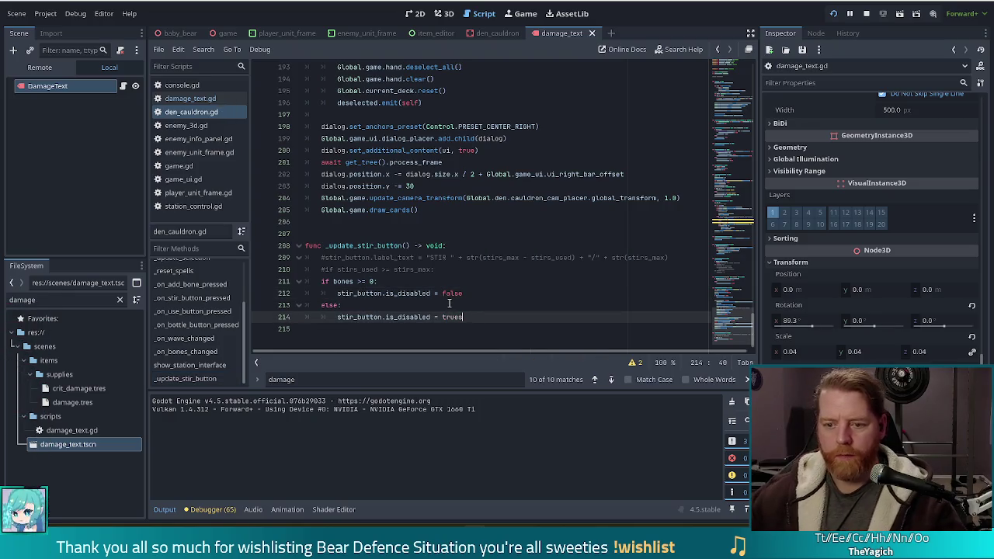
key(BackSpace)
click(339, 210)
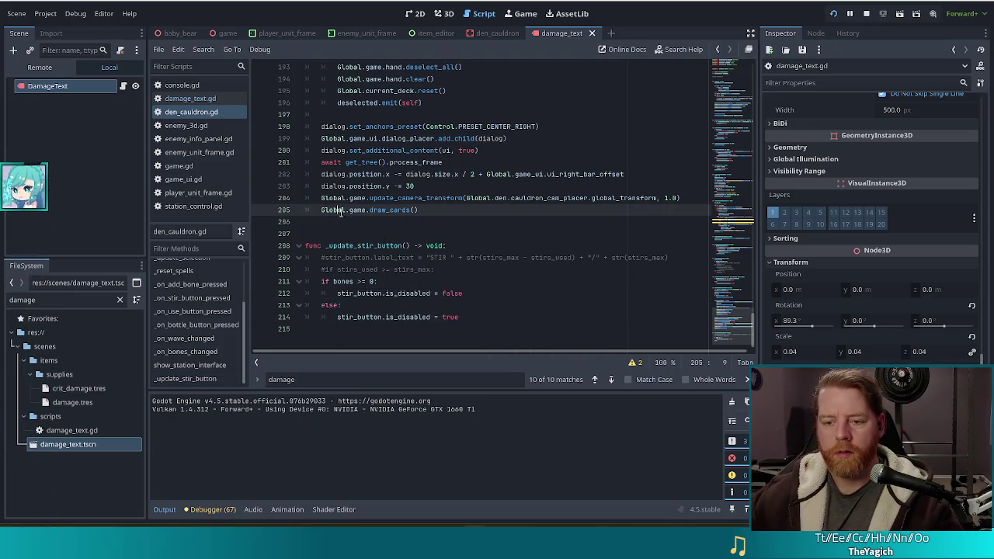
click(467, 293)
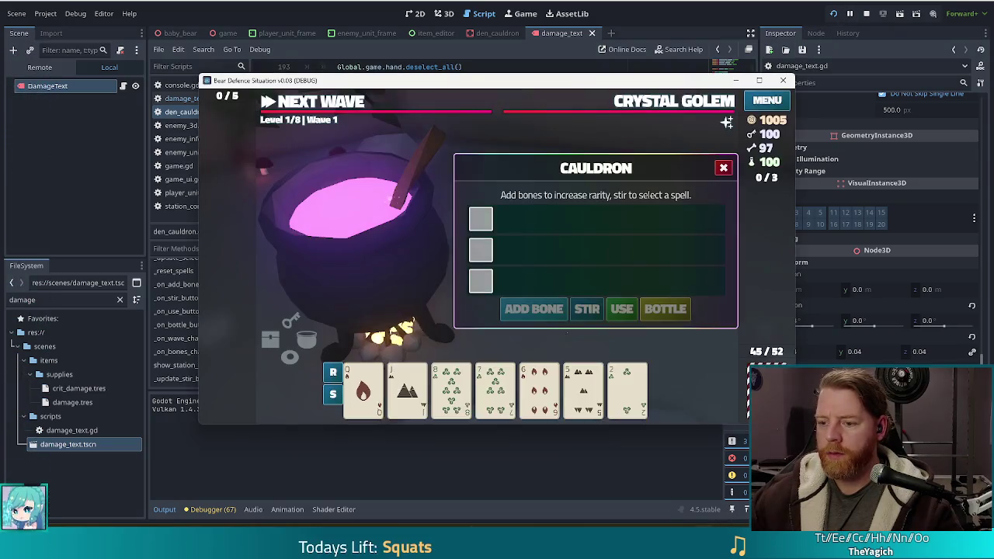
click(835, 14)
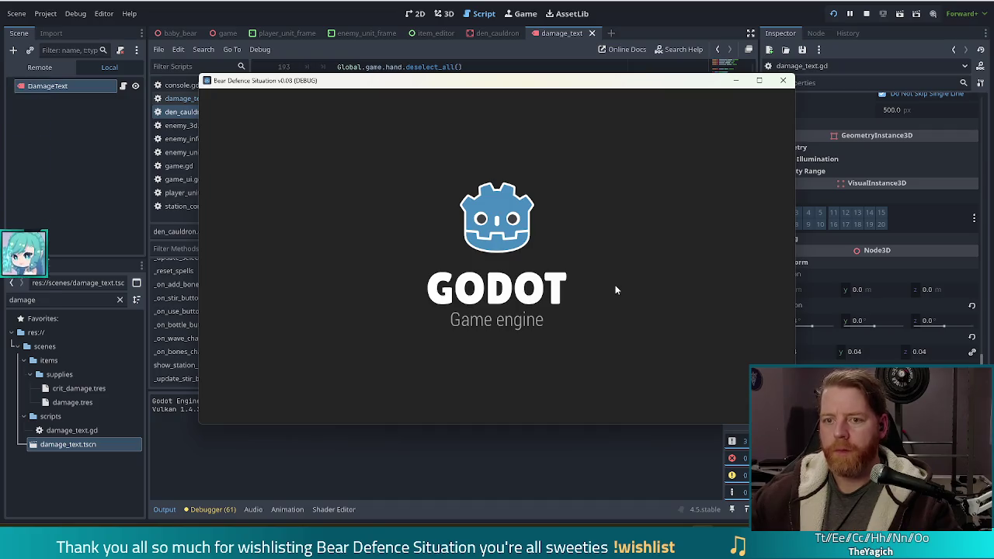
Step: Start a new game, run test_kit in the console, add one bone, then close the game
click(326, 265)
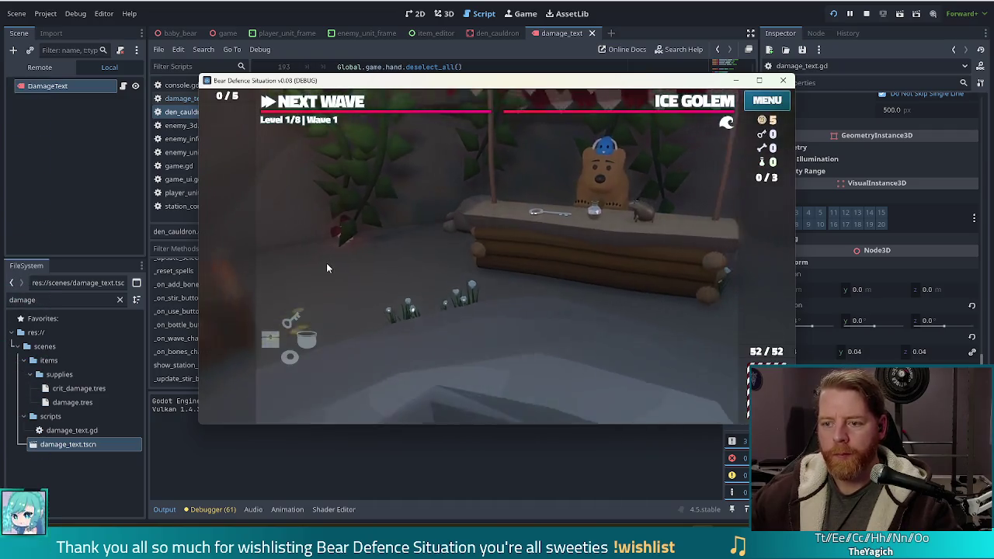
key(grave)
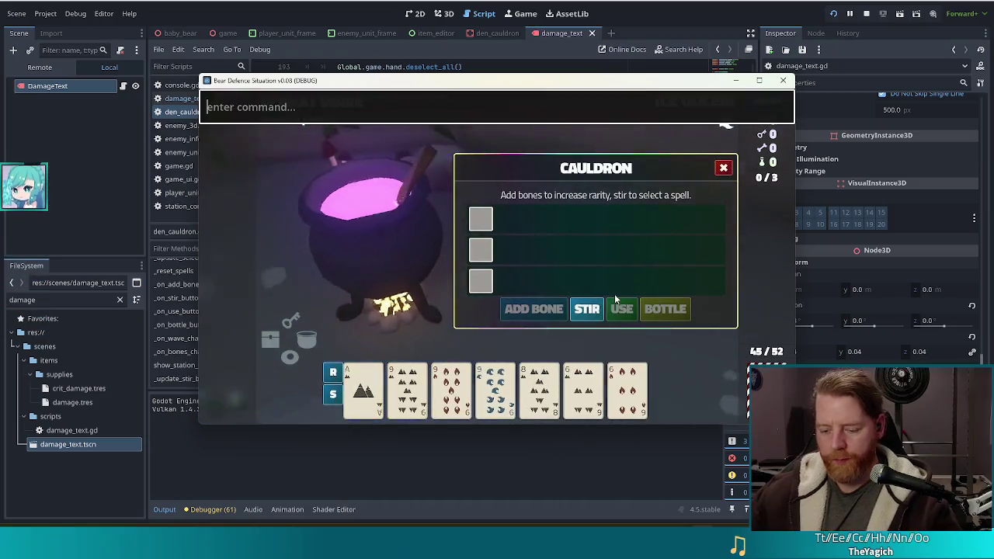
text(test_kit)
key(Return)
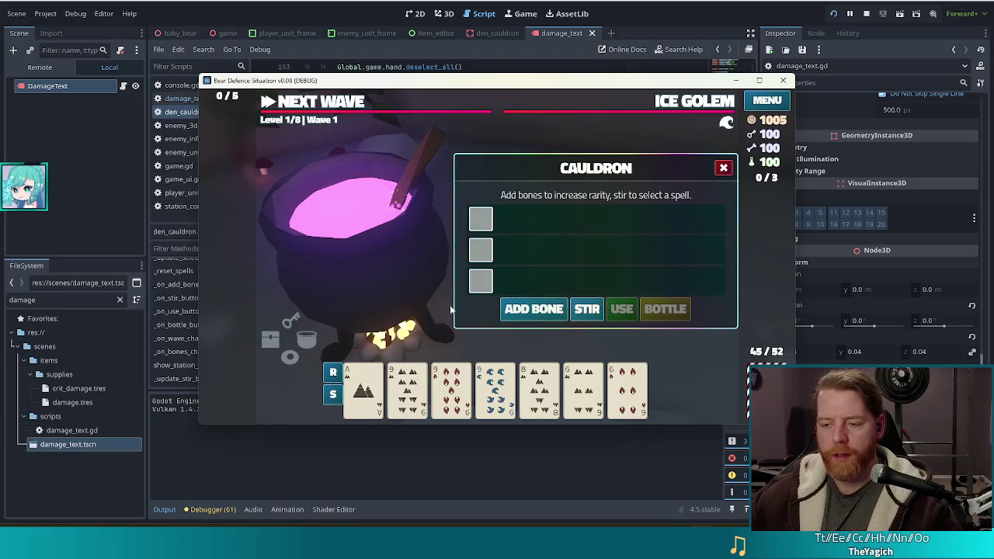
click(530, 313)
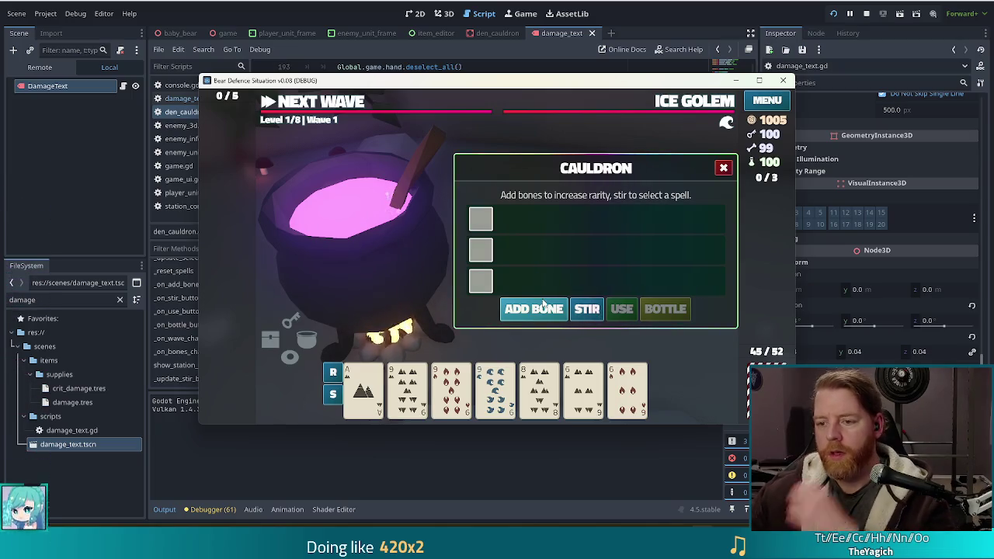
key(F8)
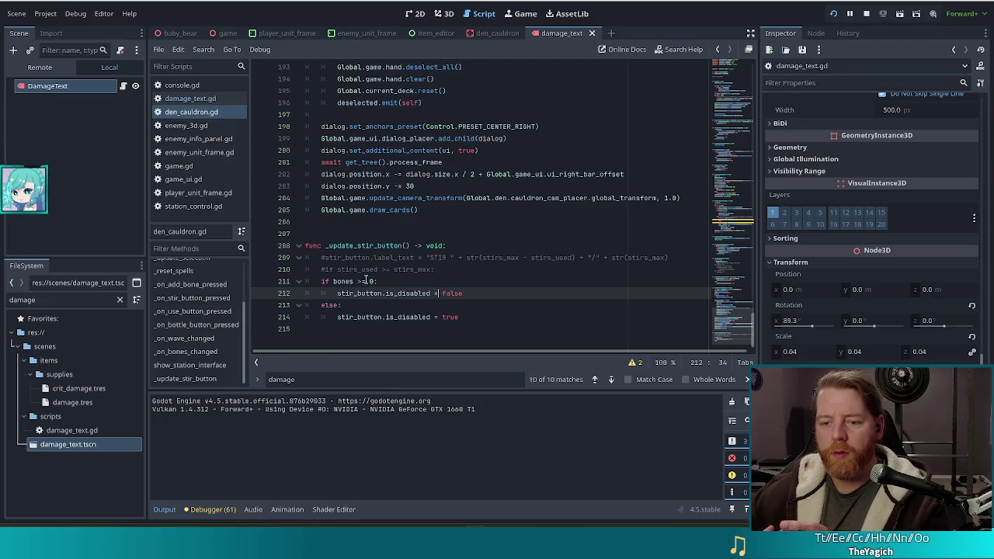
Step: Change the stir condition on line 211 to bones > 0, save, and relaunch the game
click(365, 280)
key(Delete)
key(ctrl+s)
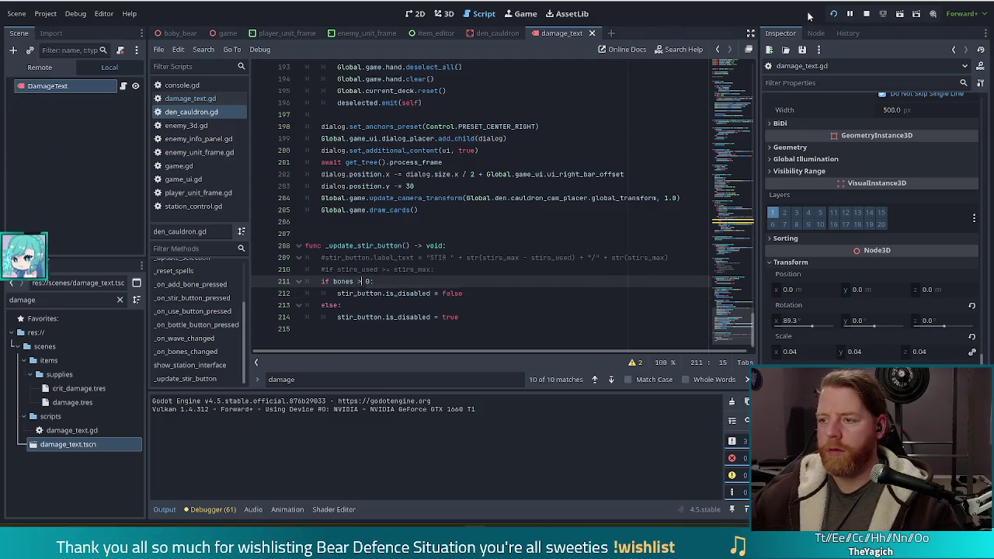
click(833, 14)
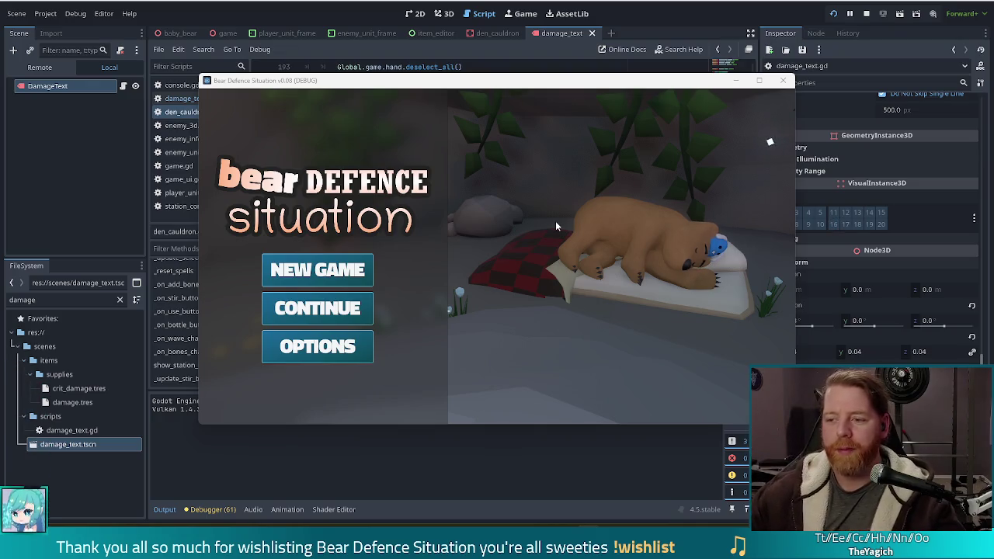
Step: Start a new game, move the game window off the Inspector, and open the cauldron panel
click(325, 271)
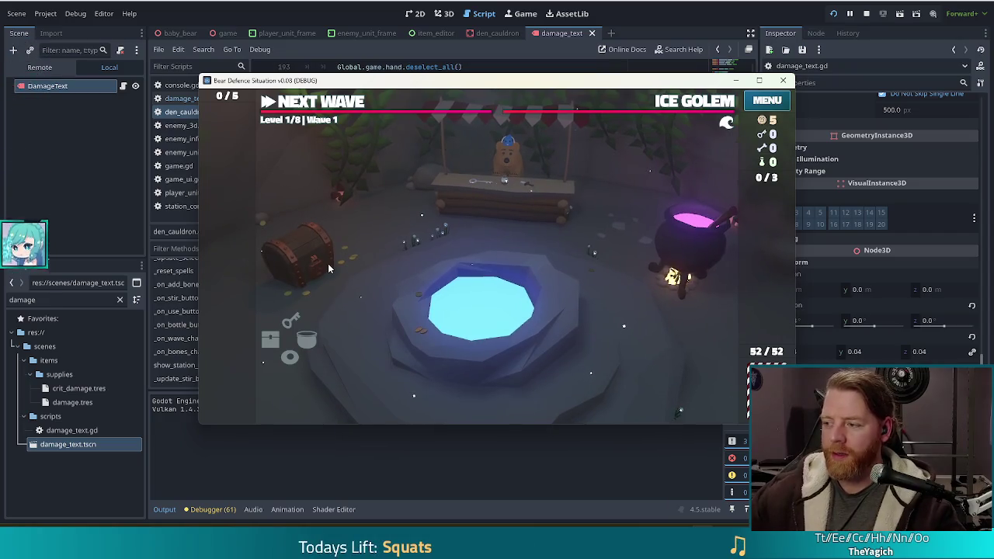
drag(453, 82, 450, 73)
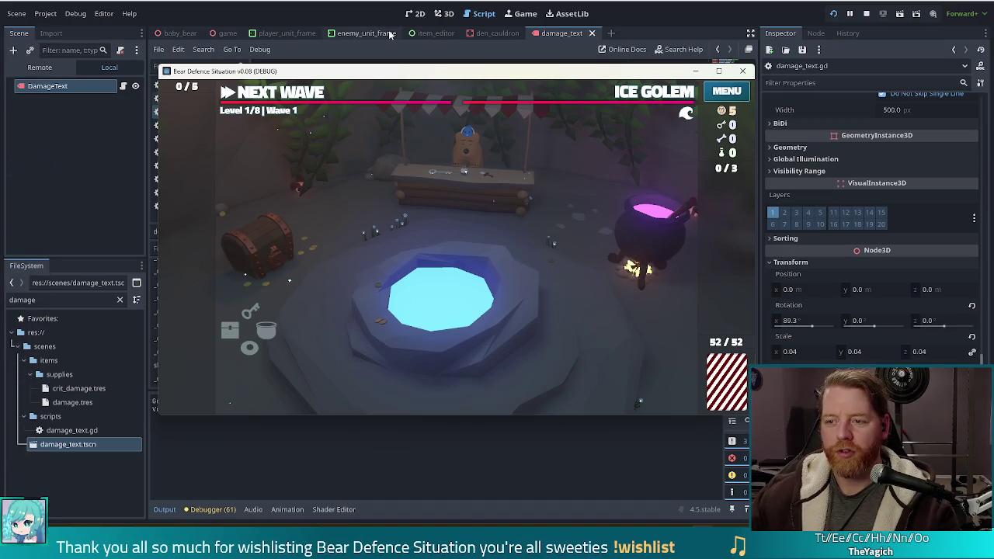
click(654, 236)
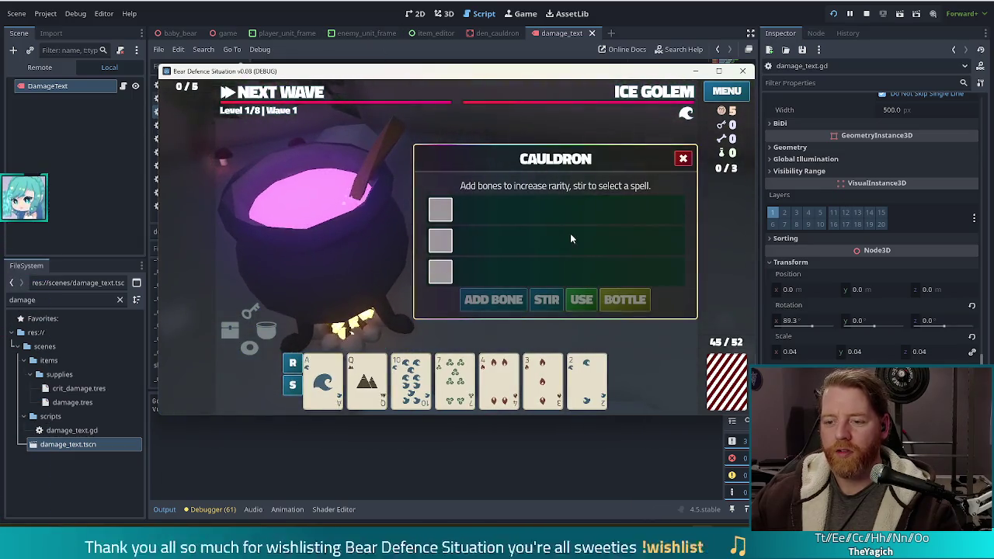
Step: Run test_kit in the in-game console to grant resources, then close the console
text(test-kit)
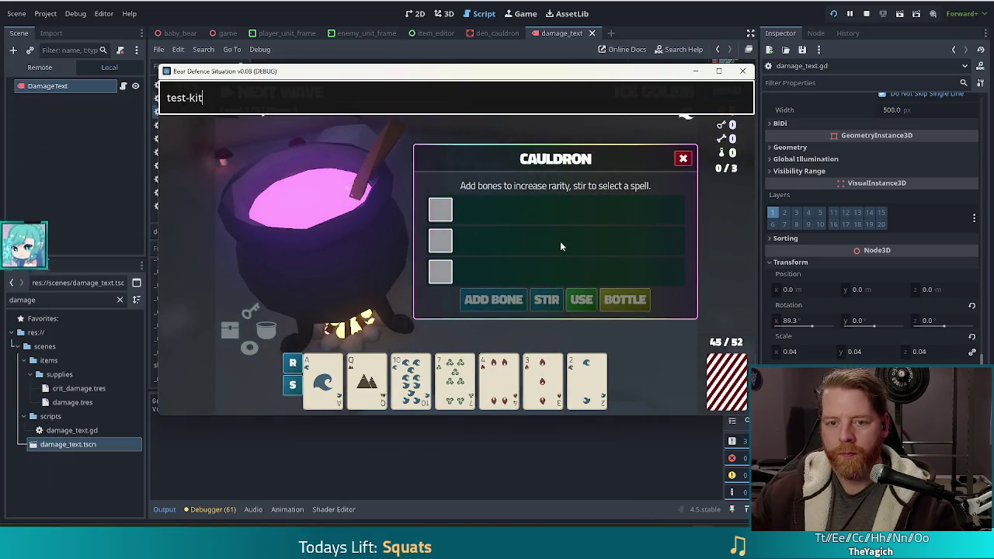
key(BackSpace)
key(BackSpace)
key(BackSpace)
text(_kit)
key(Return)
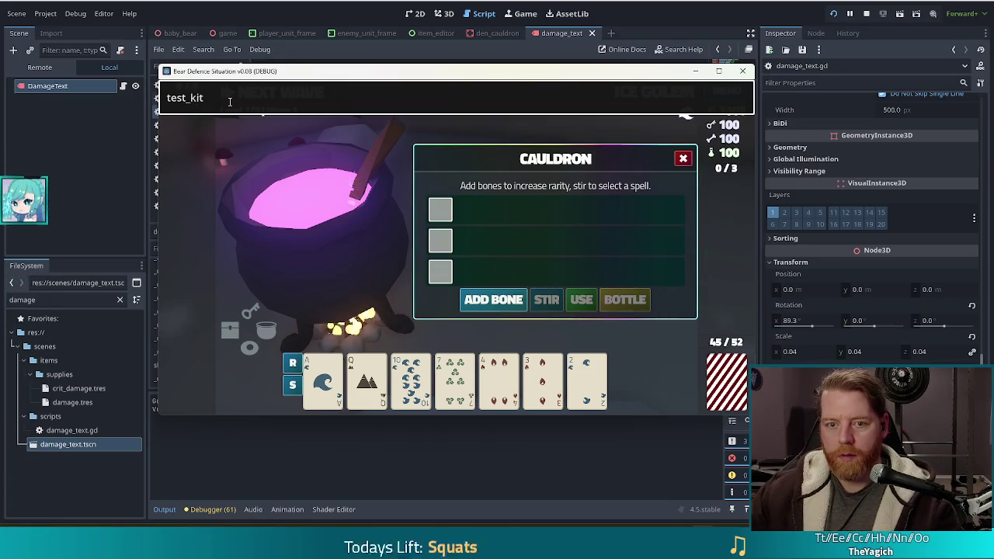
key(Escape)
Step: Add three bones to the cauldron, stir, and pick one of the brewed spells
click(474, 307)
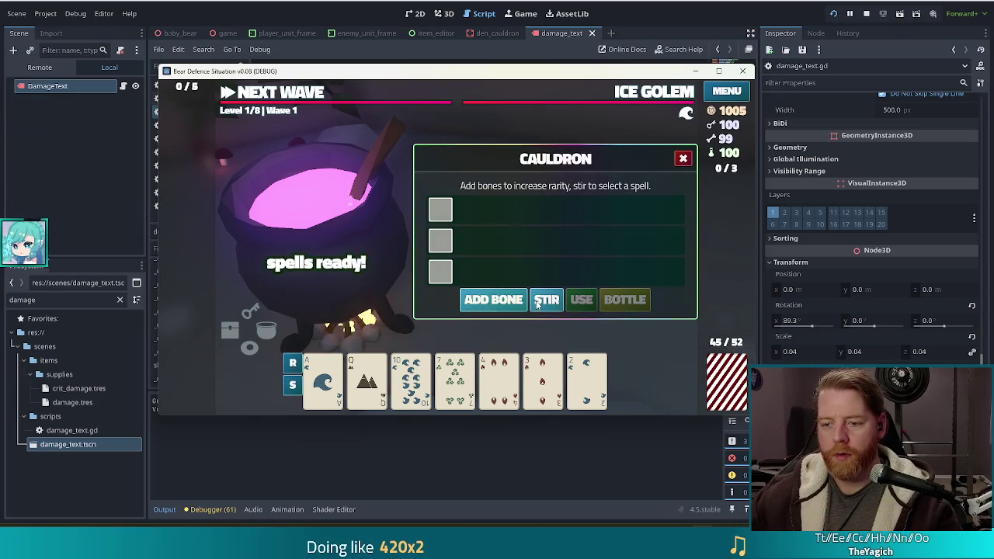
click(488, 306)
click(494, 303)
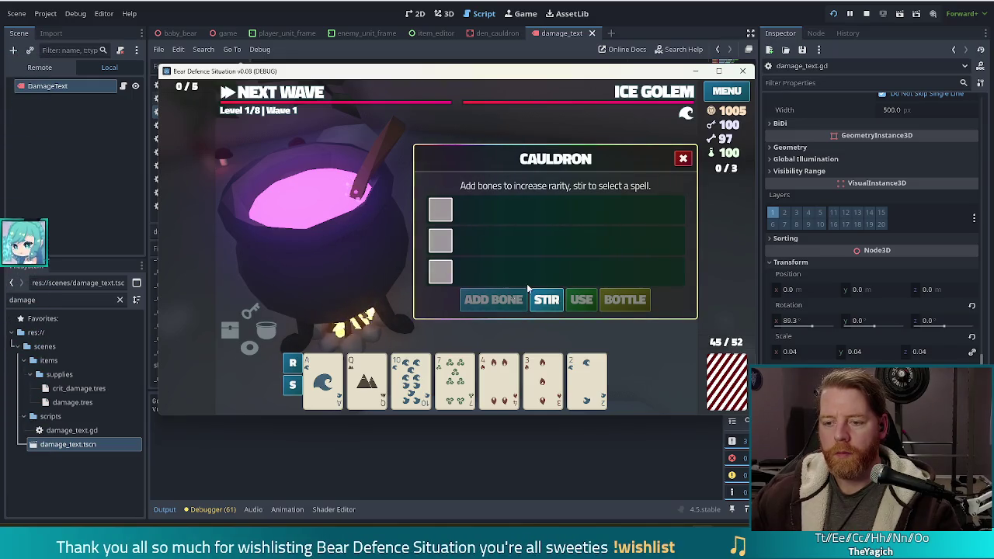
click(553, 299)
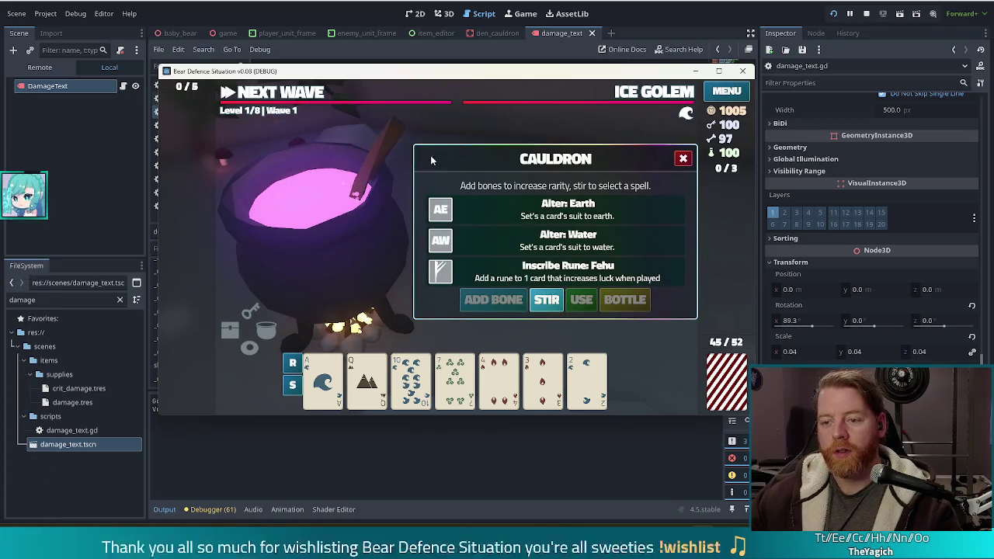
click(497, 271)
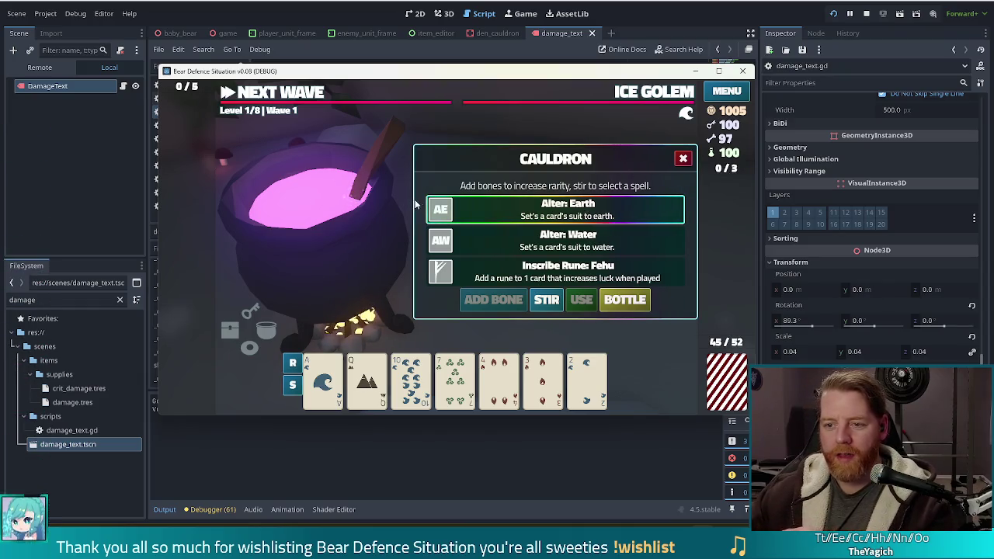
Step: Go to the wishing well and throw 5 gold to reveal three wishes
click(249, 356)
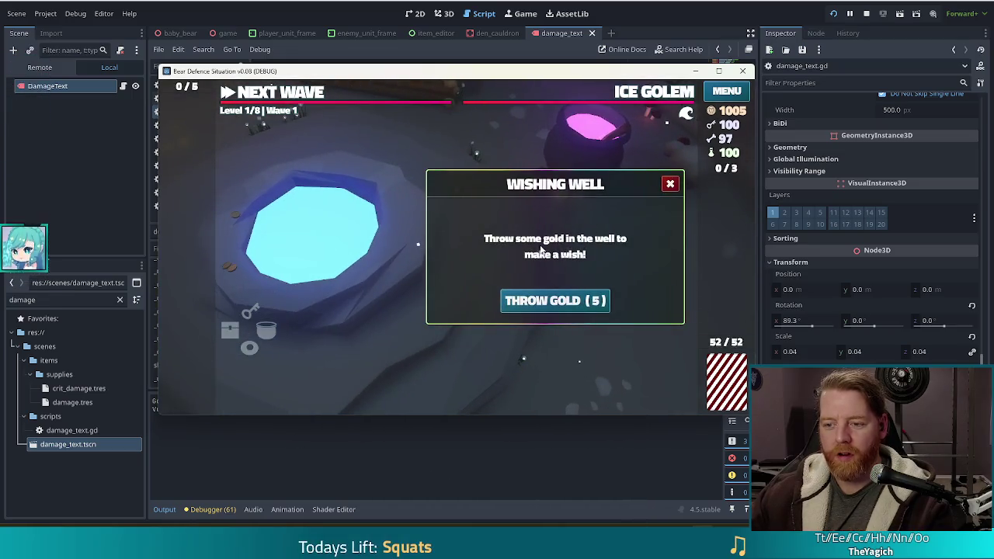
click(569, 303)
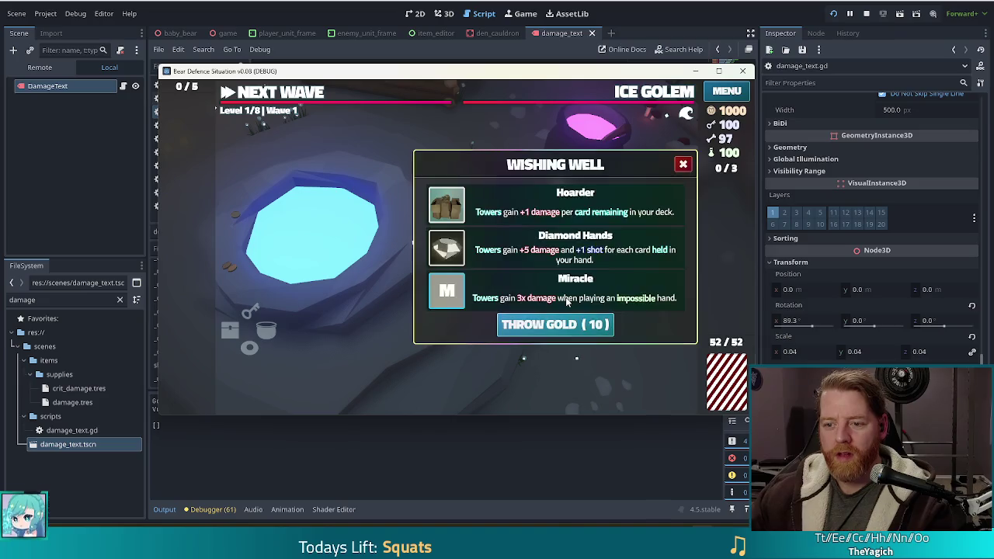
mouse_move(505, 206)
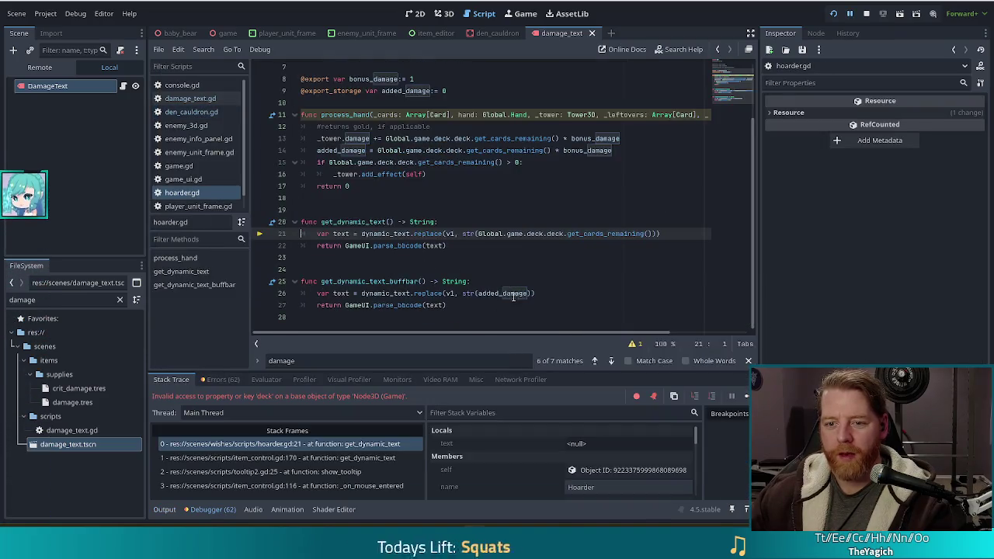
Step: Make hoarder.gd line 21 use Global.current_deck, save, and resume the paused game
click(506, 234)
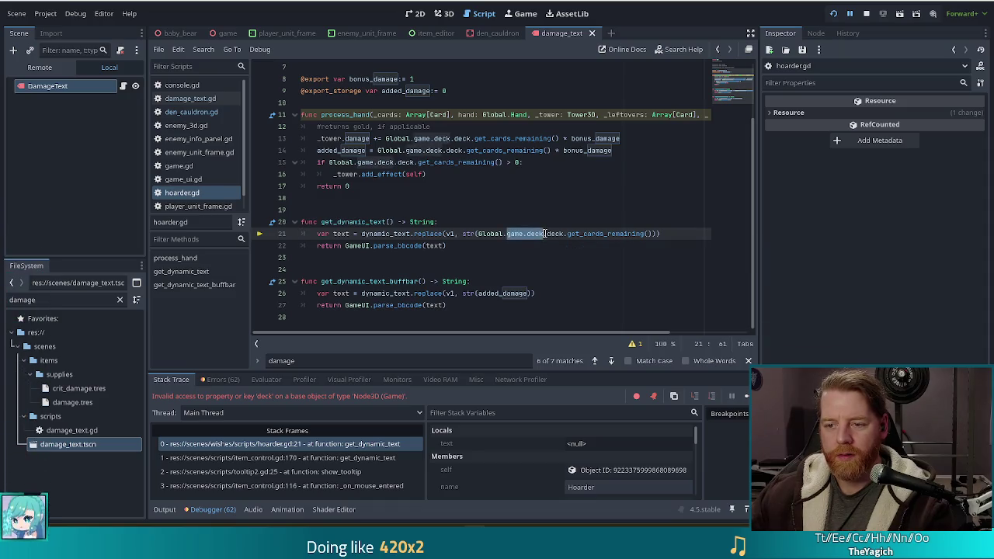
text(current_)
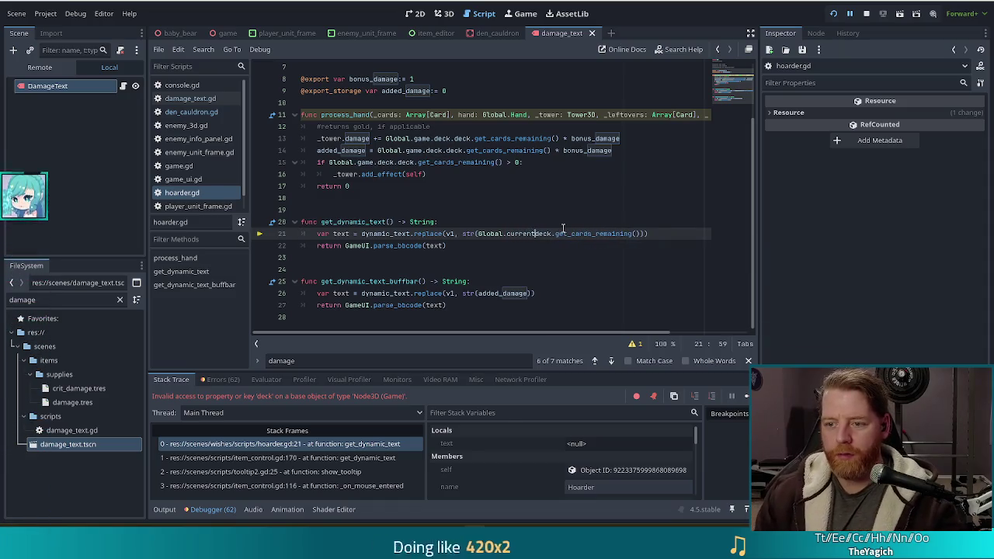
key(ctrl+s)
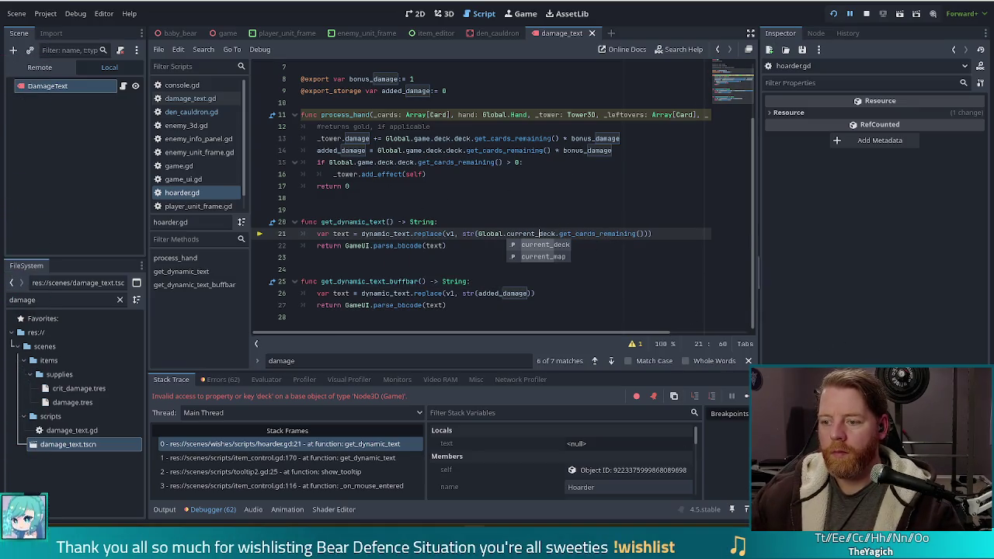
click(746, 396)
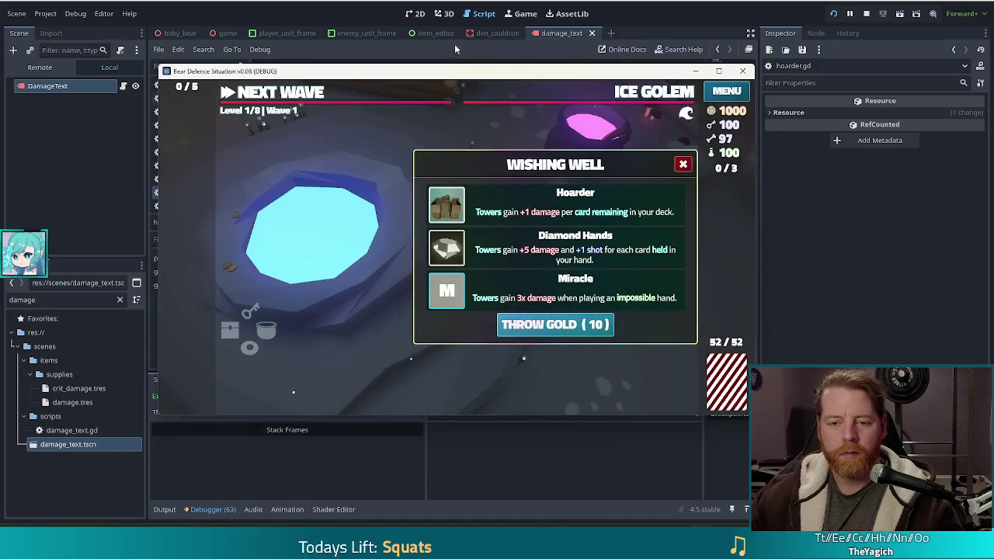
Step: Leave the wishing well, reroll the cauldron spell options twelve times, then stop the game
click(682, 163)
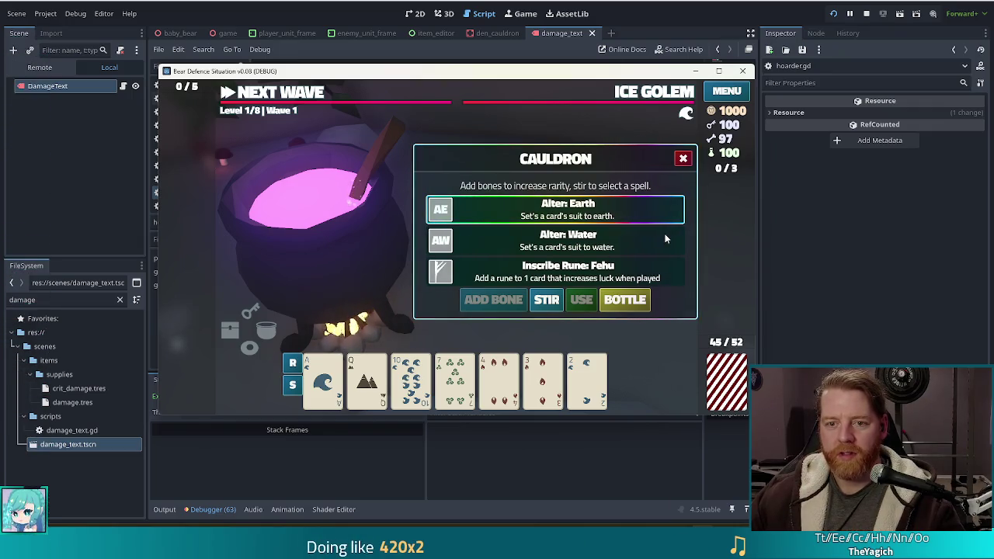
click(546, 300)
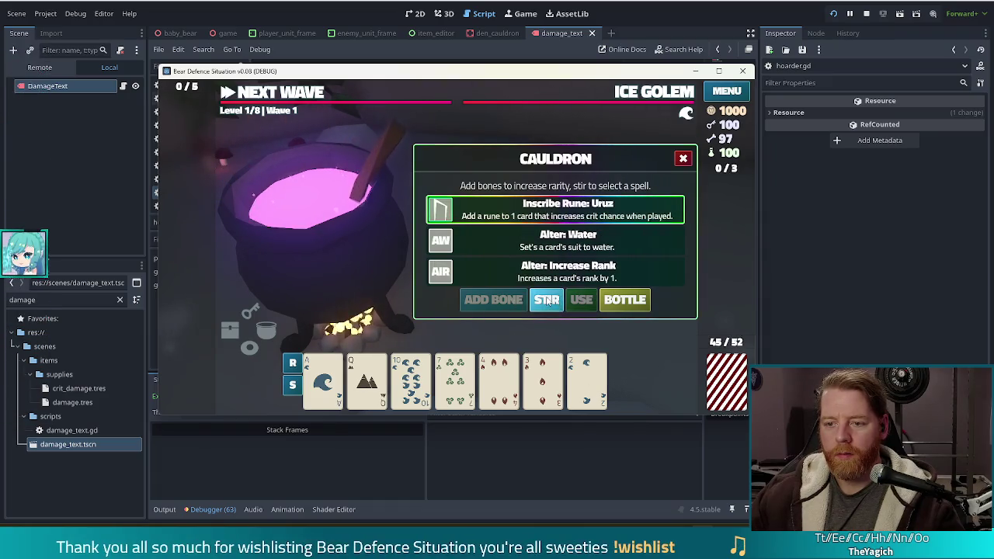
click(545, 300)
click(546, 300)
click(546, 300)
click(546, 300)
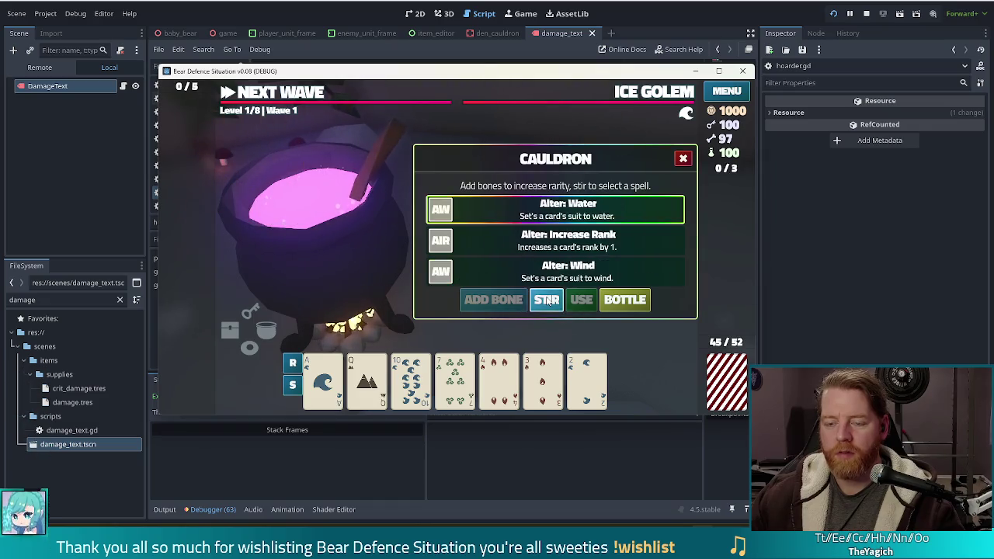
click(545, 300)
click(546, 300)
click(546, 299)
click(546, 300)
click(546, 300)
click(546, 300)
click(547, 301)
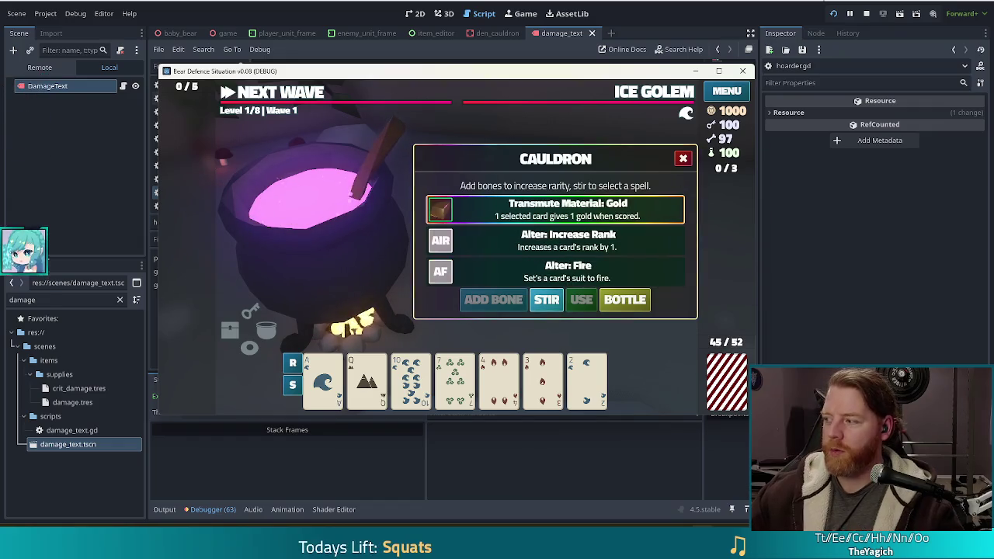
click(867, 14)
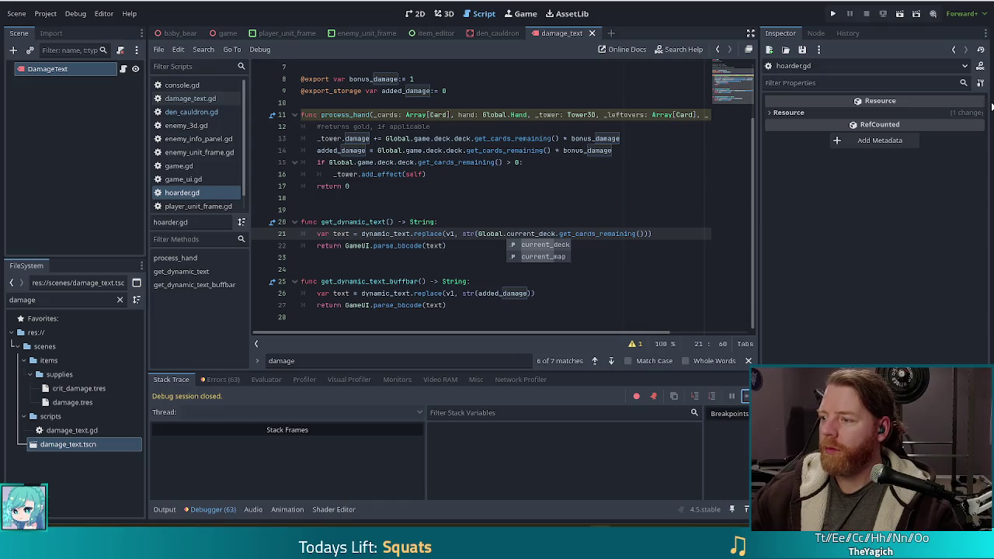
Step: Make get_dynamic_text replace v1 with str(Global.current_deck.get_cards_remaining())
mouse_move(600, 233)
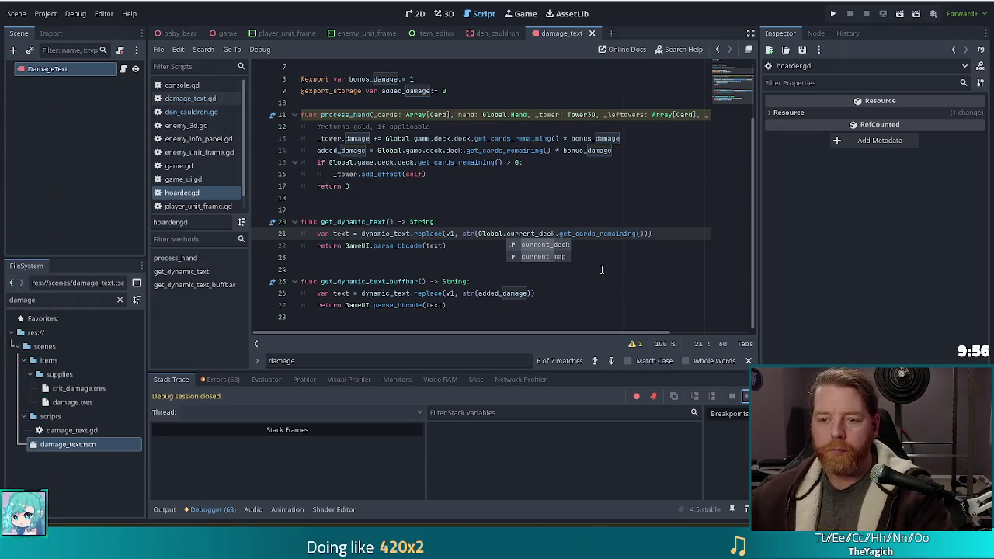
click(426, 138)
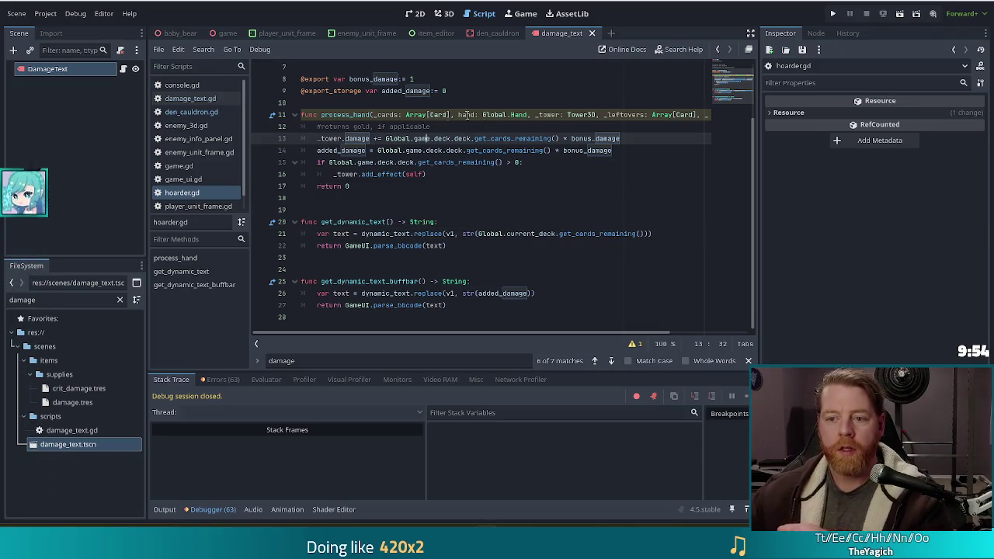
Step: Rename process_hand's hand parameter to _hand to clear the warning, then go back to den_cauldron.gd
click(638, 345)
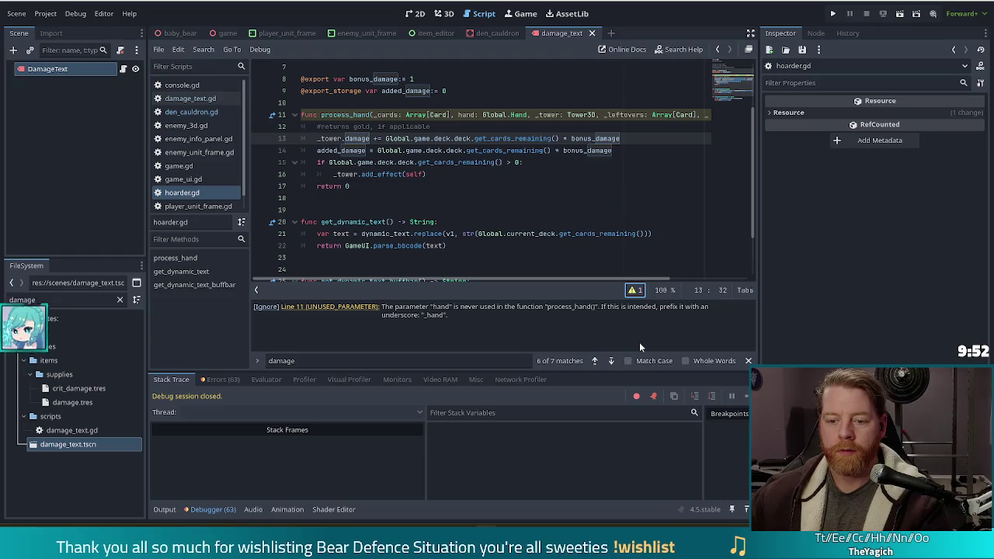
click(461, 114)
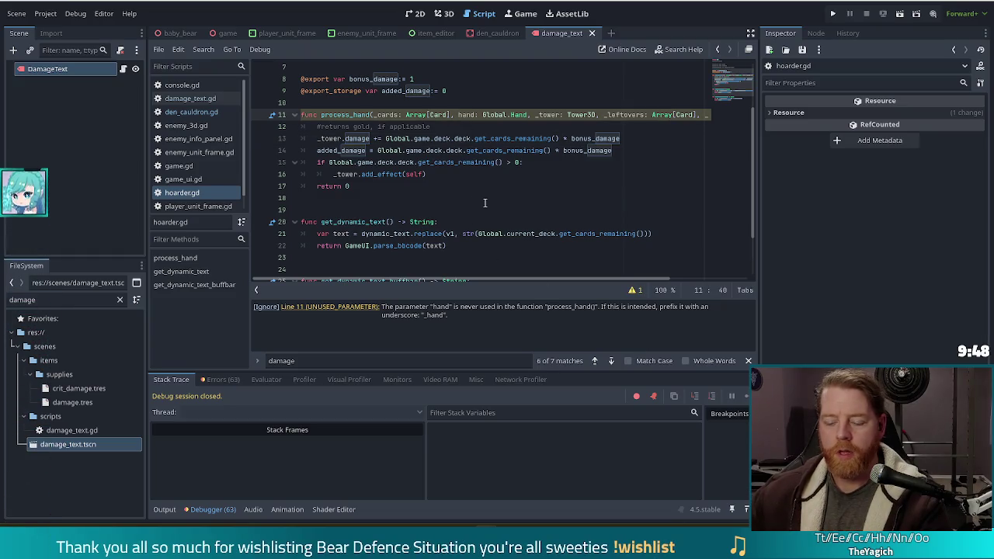
text(_)
click(503, 162)
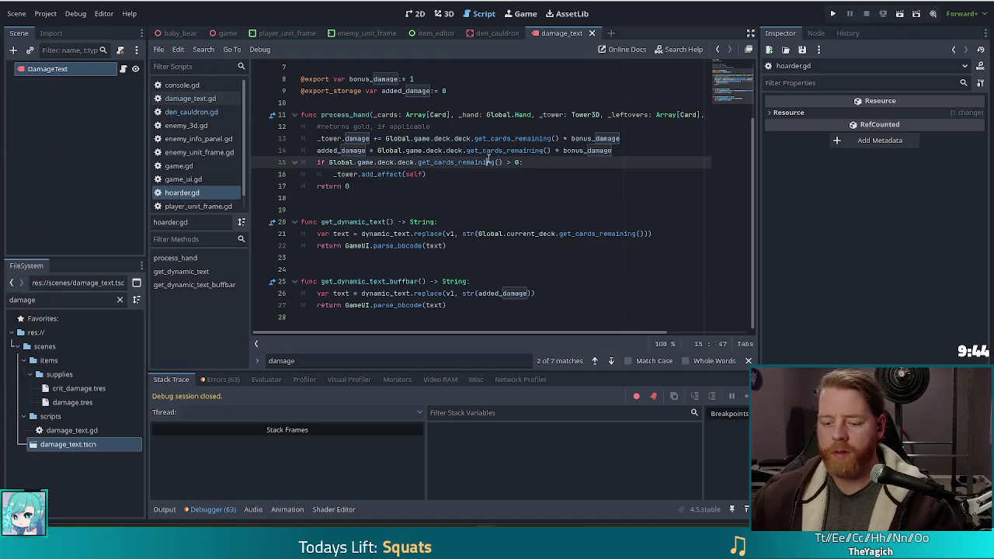
key(alt+Left)
click(518, 198)
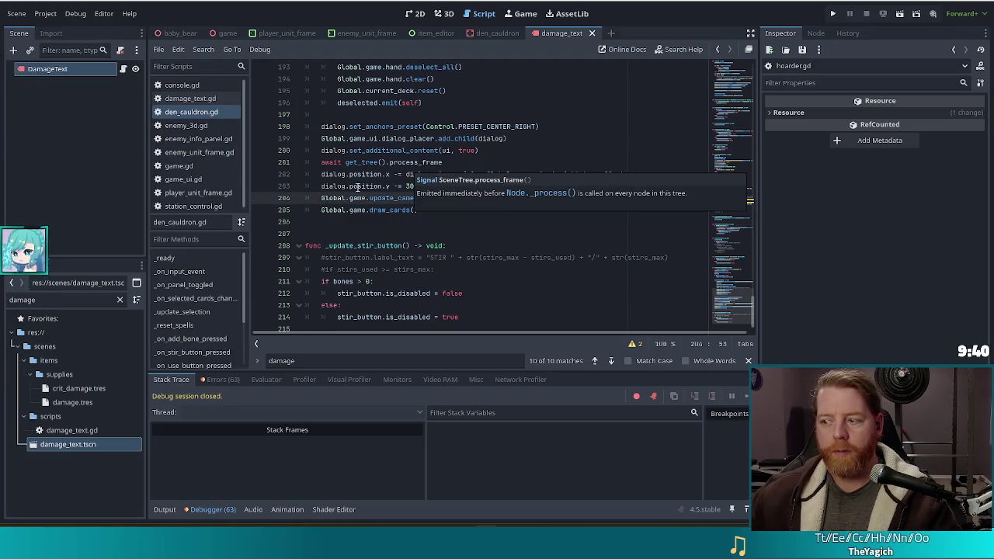
Step: In _on_stir_button_pressed, change the wishes loop from range(5) to range(3) and save
click(516, 289)
scroll(516, 274, down, 1)
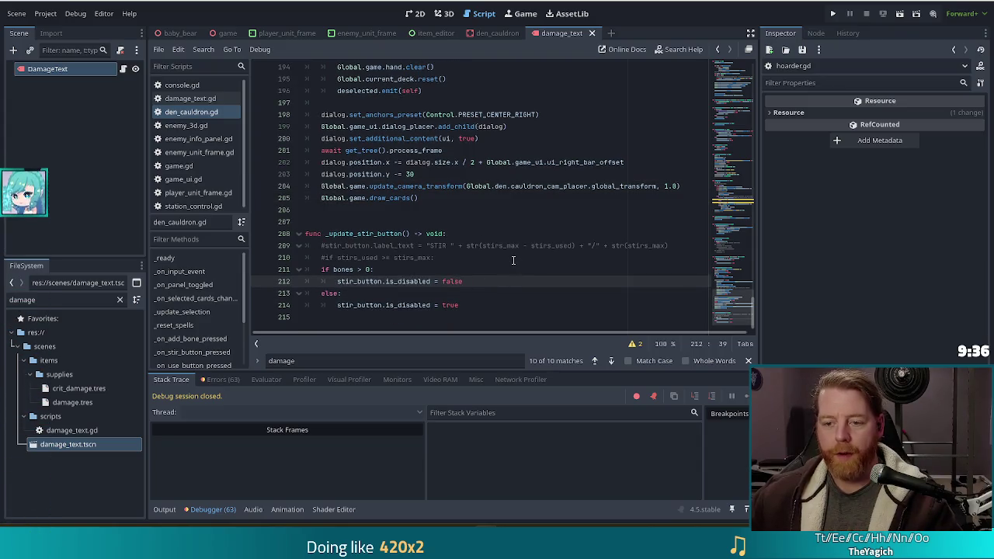
scroll(513, 260, up, 5)
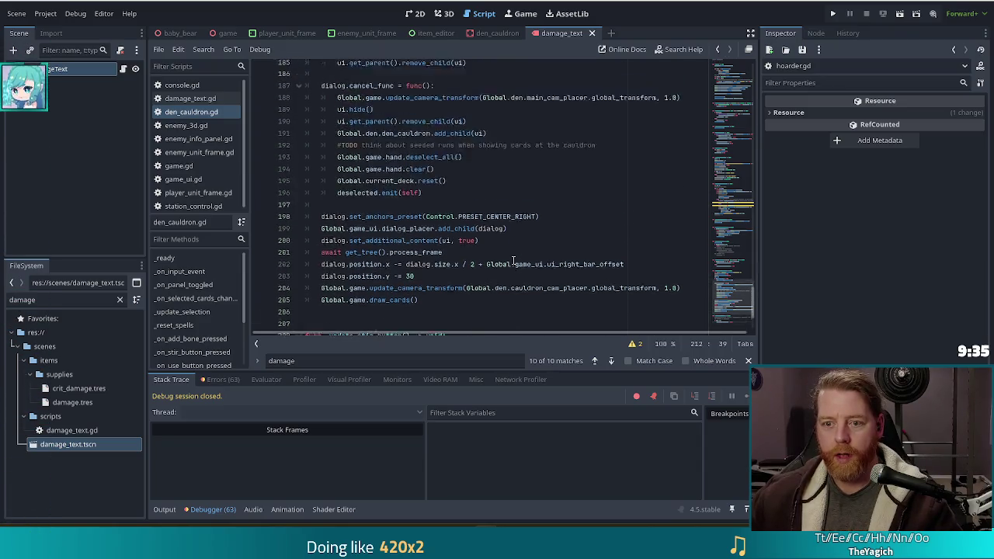
click(192, 351)
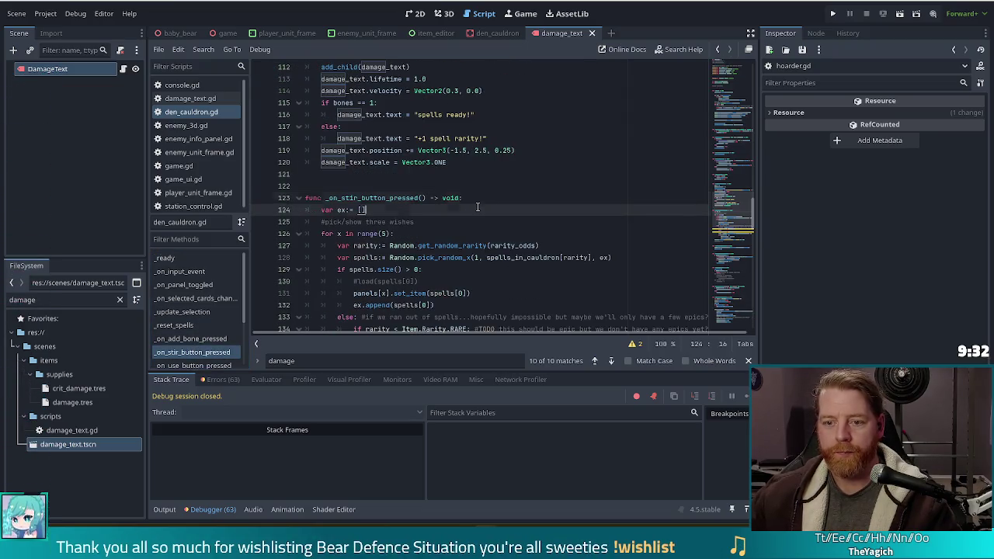
scroll(505, 212, down, 2)
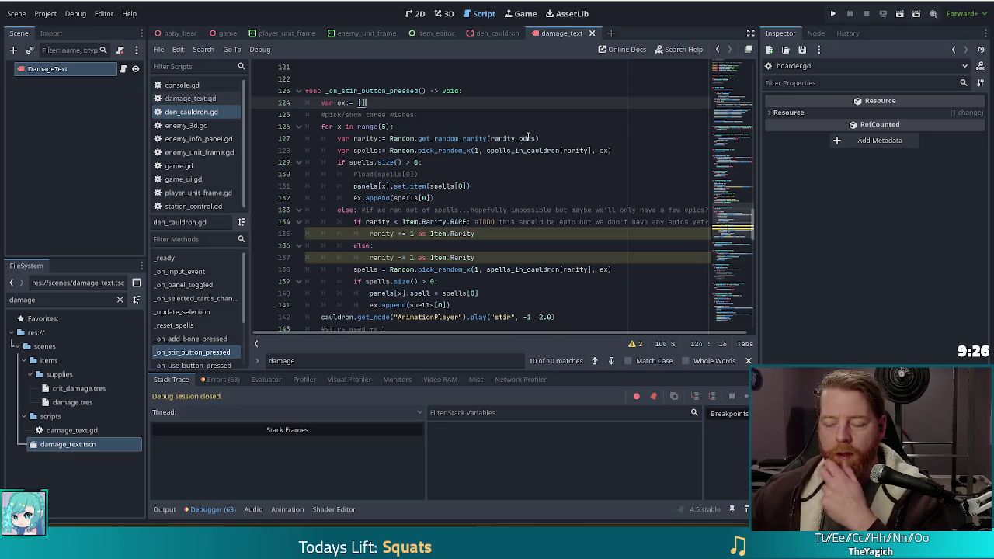
drag(551, 138, 537, 132)
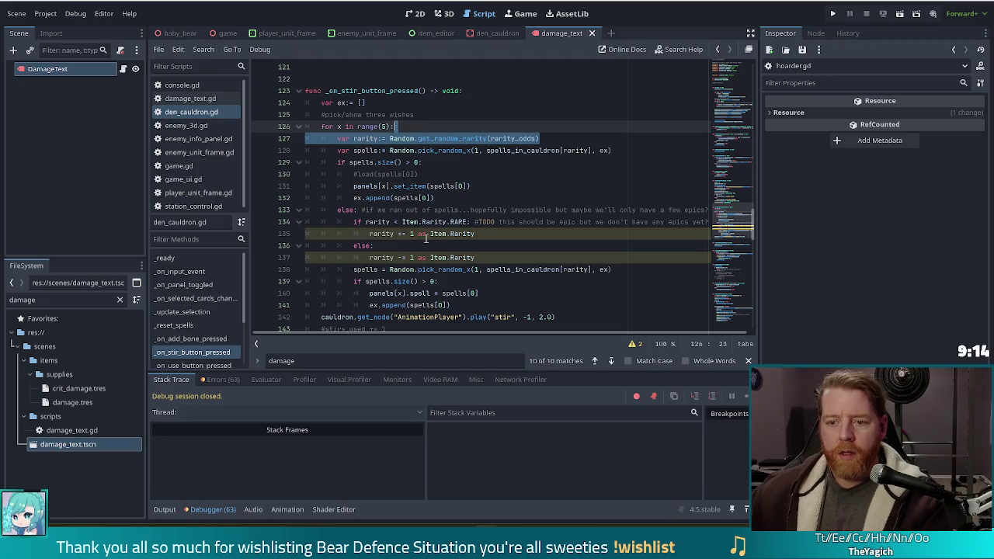
click(511, 222)
click(486, 209)
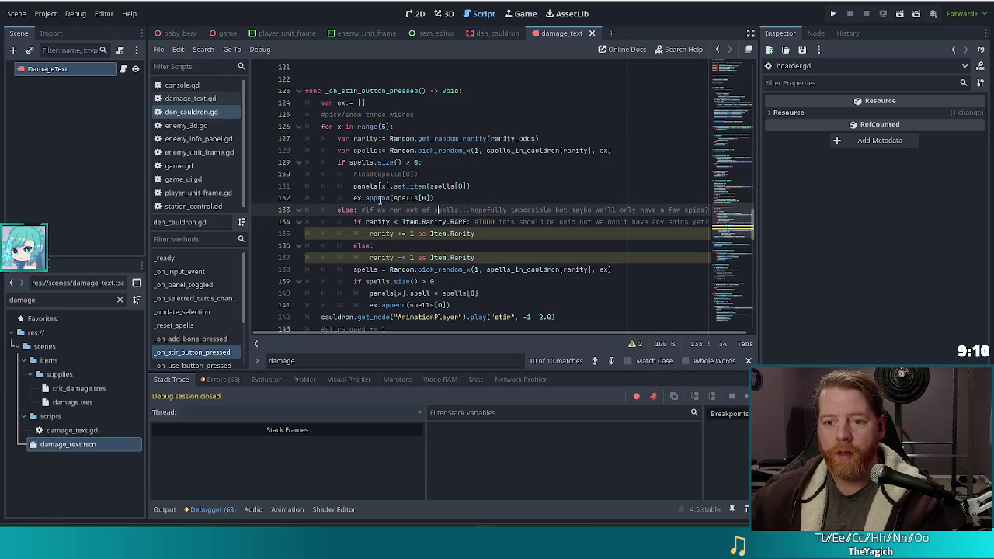
click(380, 127)
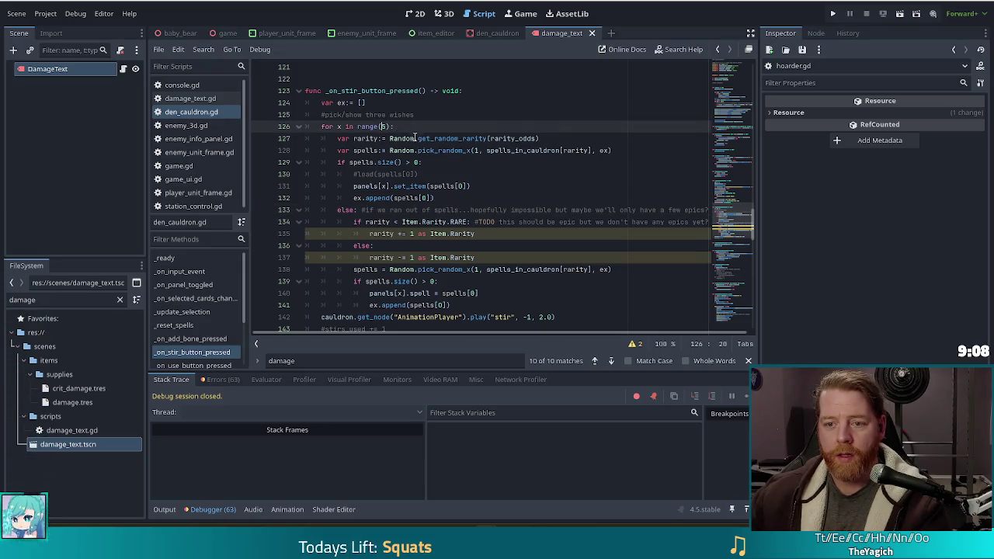
key(Right)
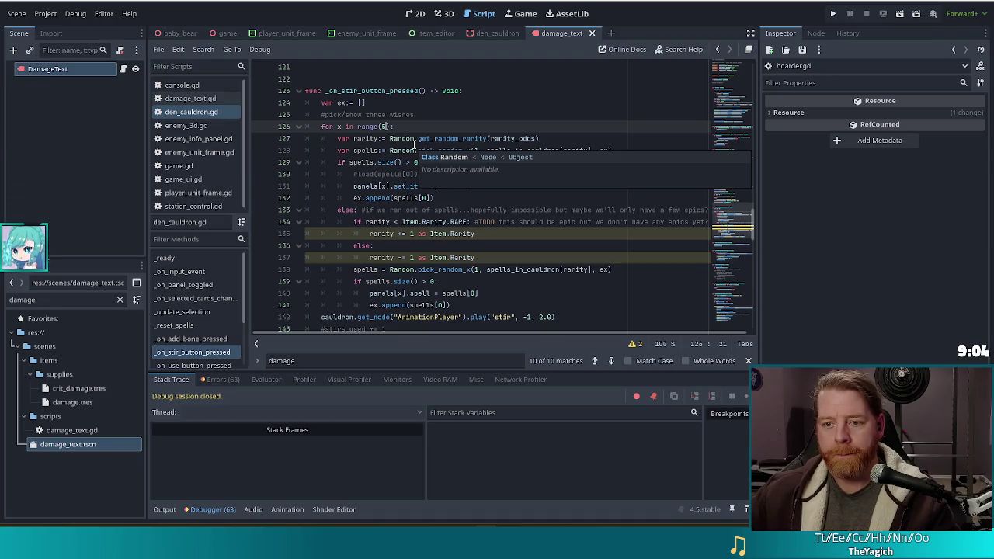
key(BackSpace)
text(3)
key(ctrl+s)
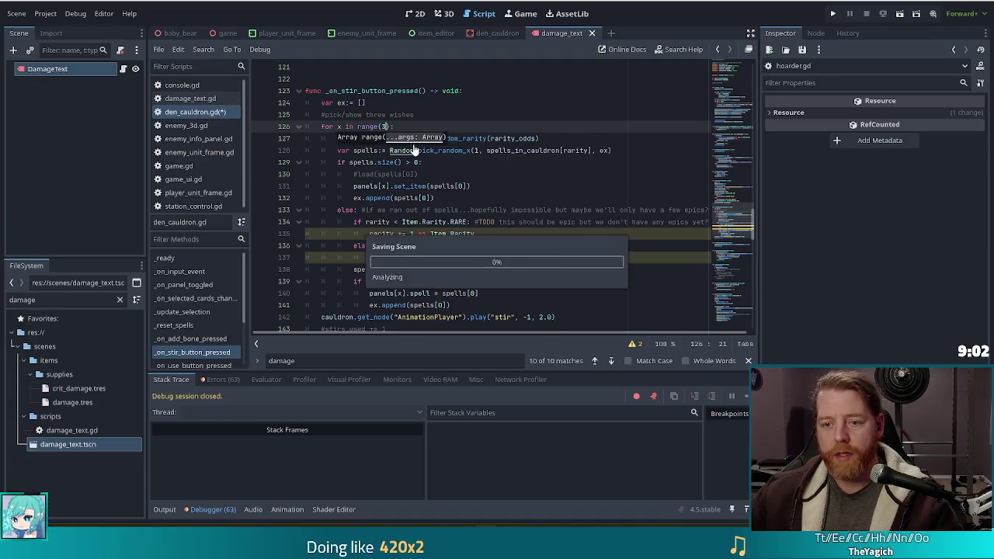
Step: Prefix the wishes comment with a TODO noting the count may grow to 4 or 5
click(434, 114)
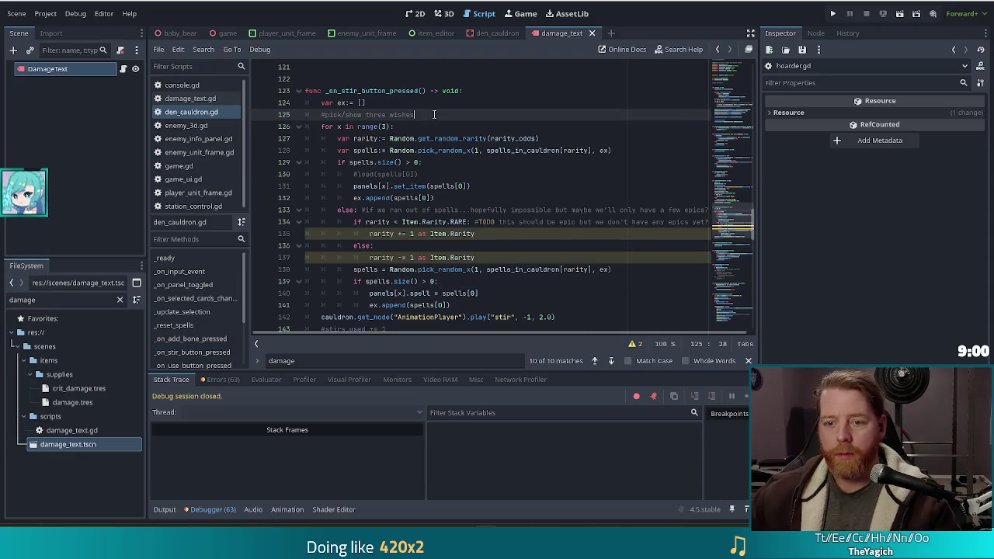
key(Home)
key(Right)
text(TODO)
text( by)
text(defaul)
text(bu)
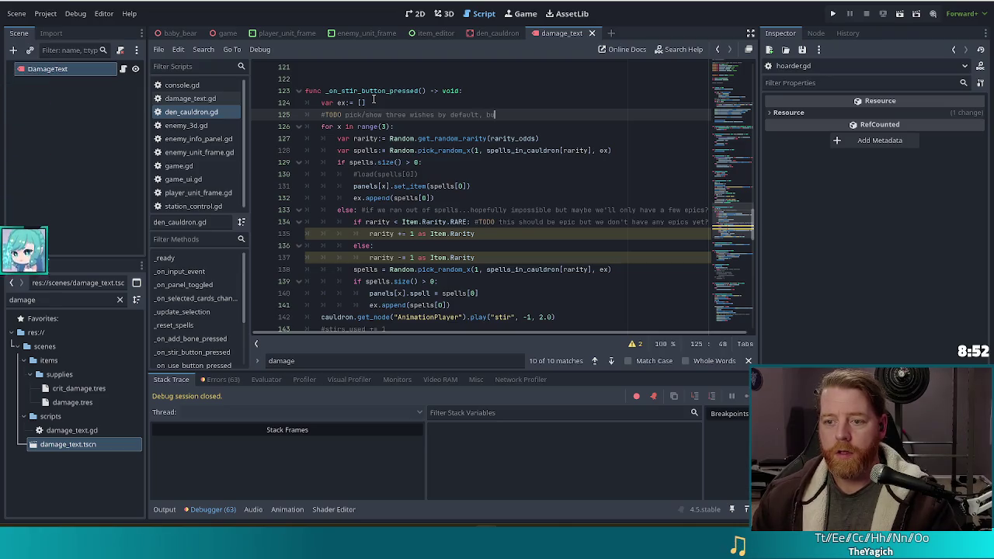
text(t this probably)
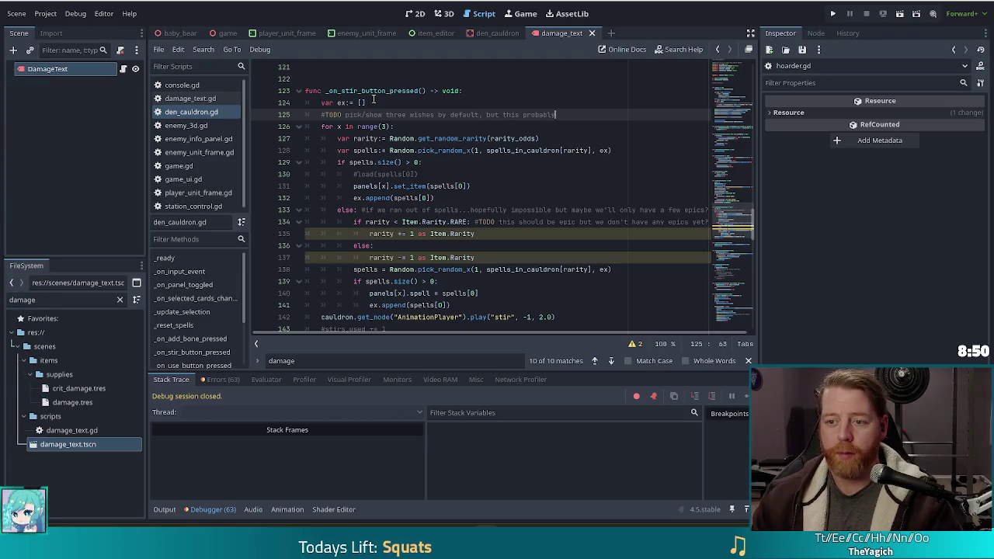
text(gro to)
key(BackSpace)
text(w to 4 or 5)
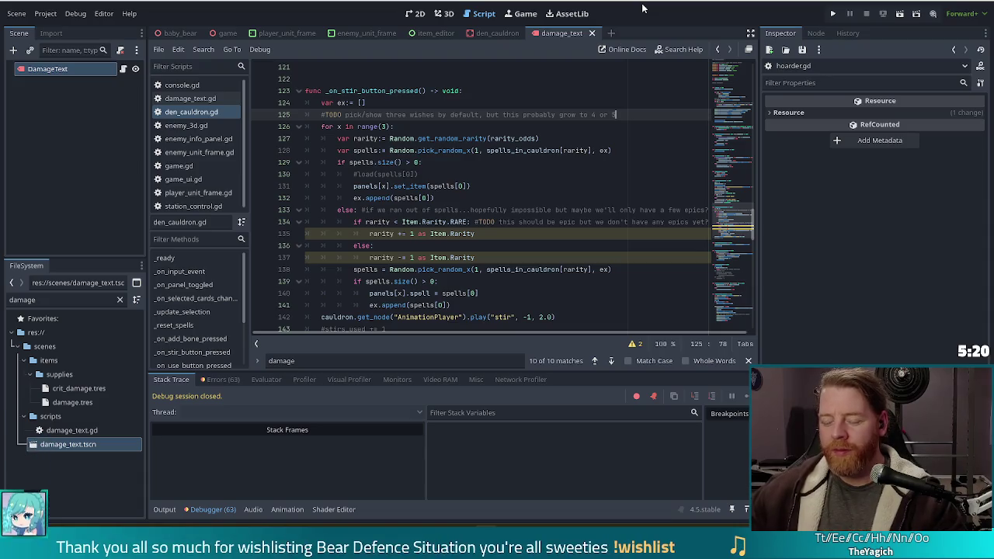
Step: Add blank lines after the wishes comment and after the stir animation call
click(584, 234)
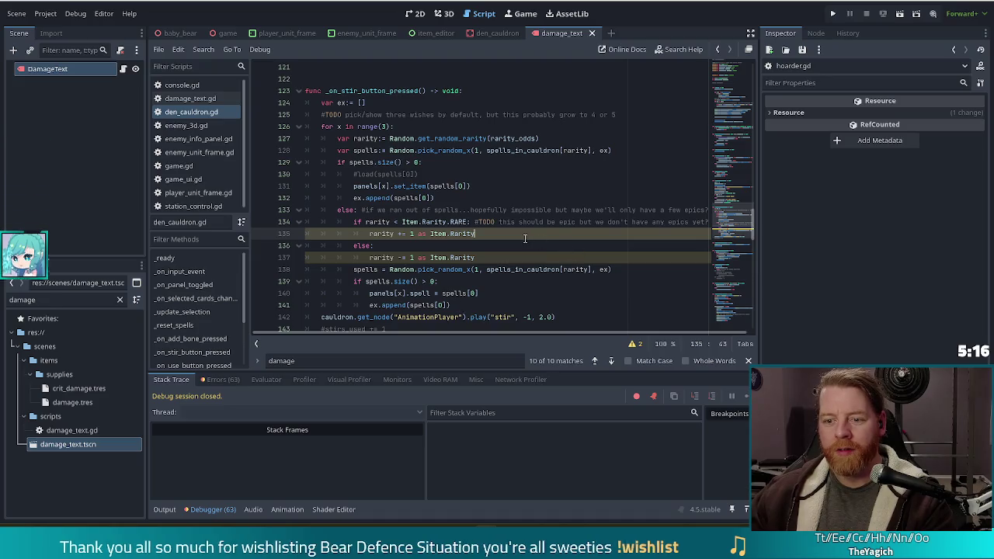
click(625, 113)
key(Return)
scroll(374, 179, down, 1)
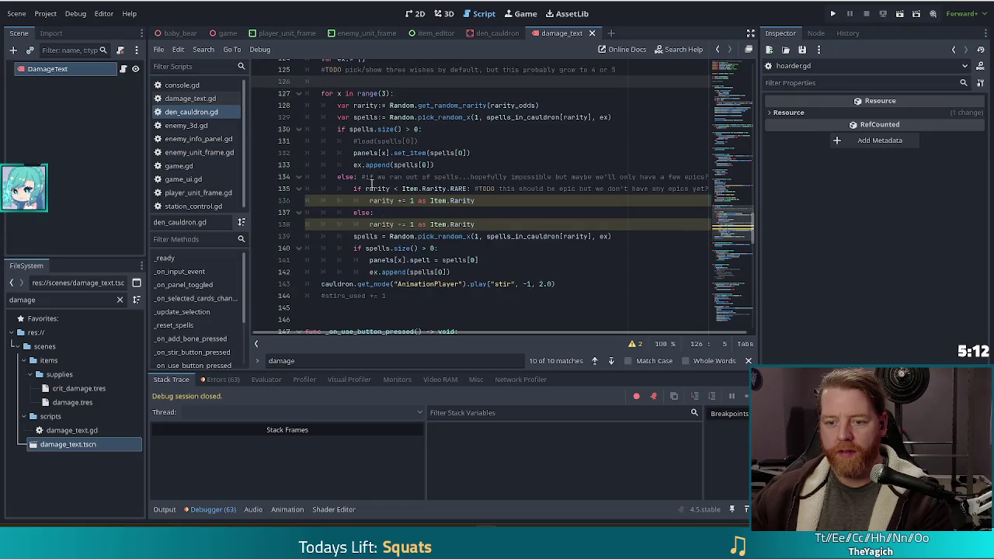
click(570, 284)
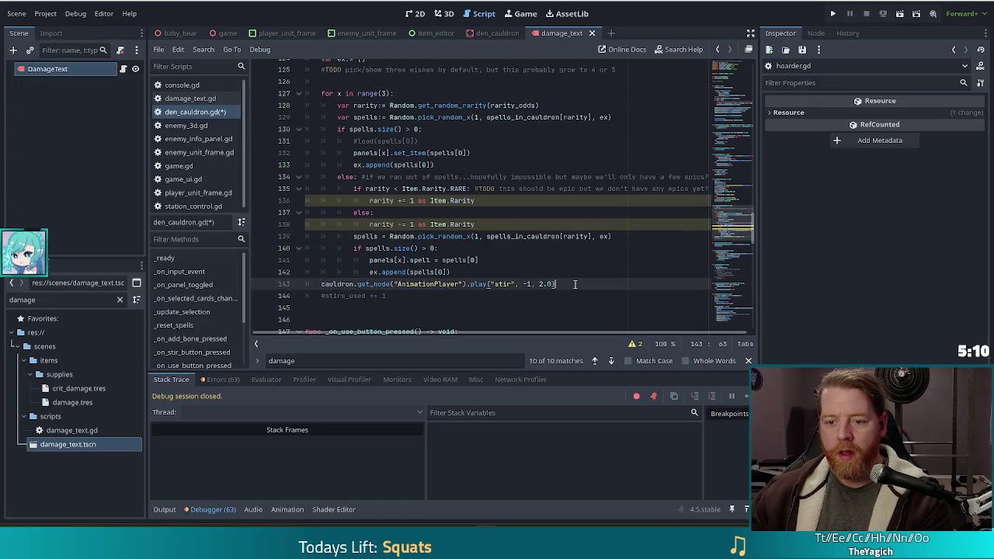
key(Return)
Step: Add 'bones = 0' on a new line below the commented-out stirs_used line
drag(392, 308, 321, 308)
click(399, 307)
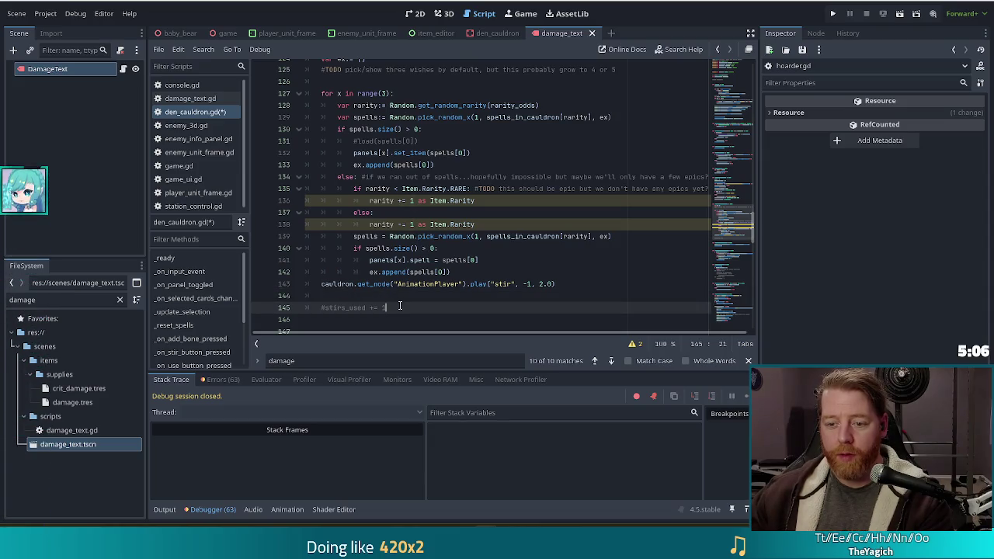
key(Return)
text(bone)
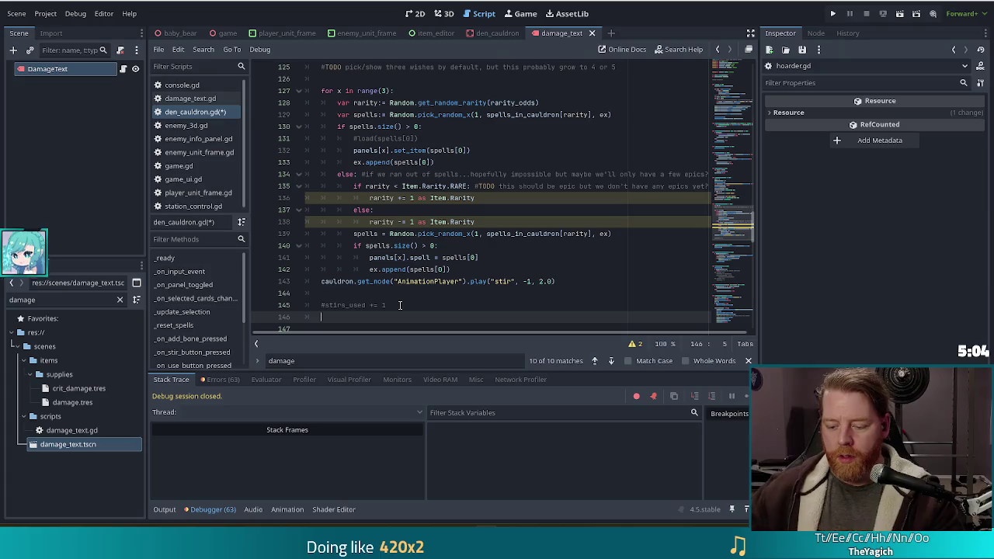
text(s = 0)
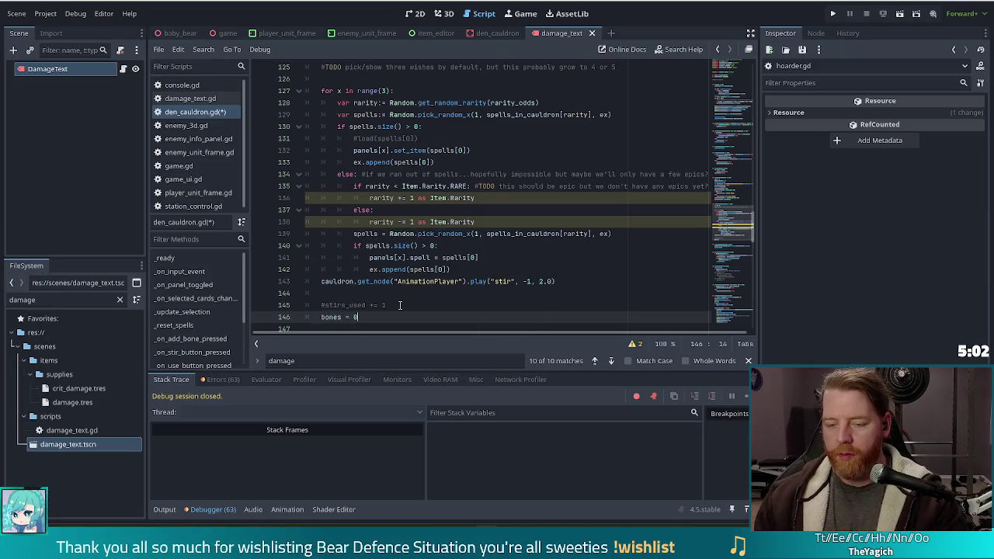
scroll(396, 299, down, 2)
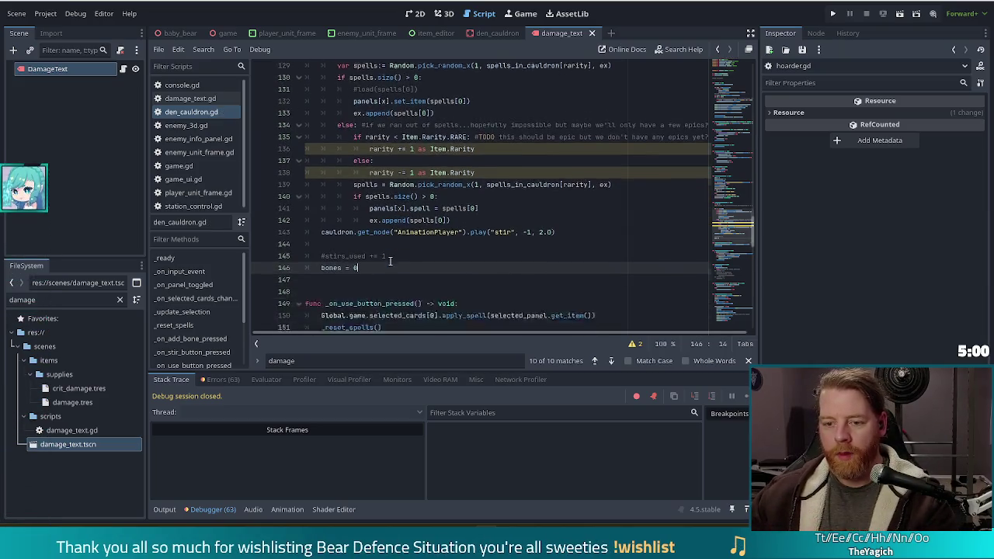
scroll(381, 259, up, 4)
scroll(381, 259, down, 4)
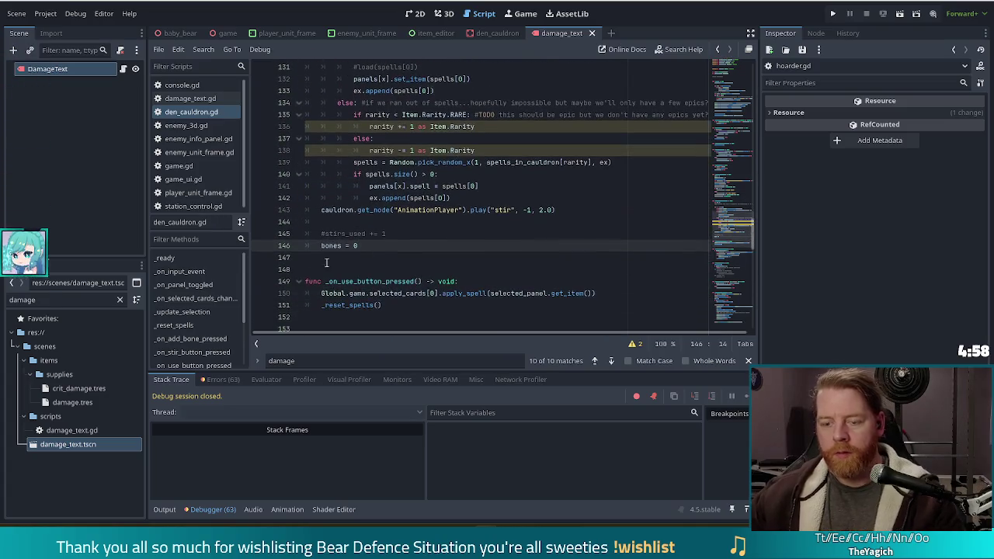
click(326, 246)
Step: Give the bones declaration a set(value) block with 'bones = value' and '_update_stir_button()'
ctrl+click(326, 246)
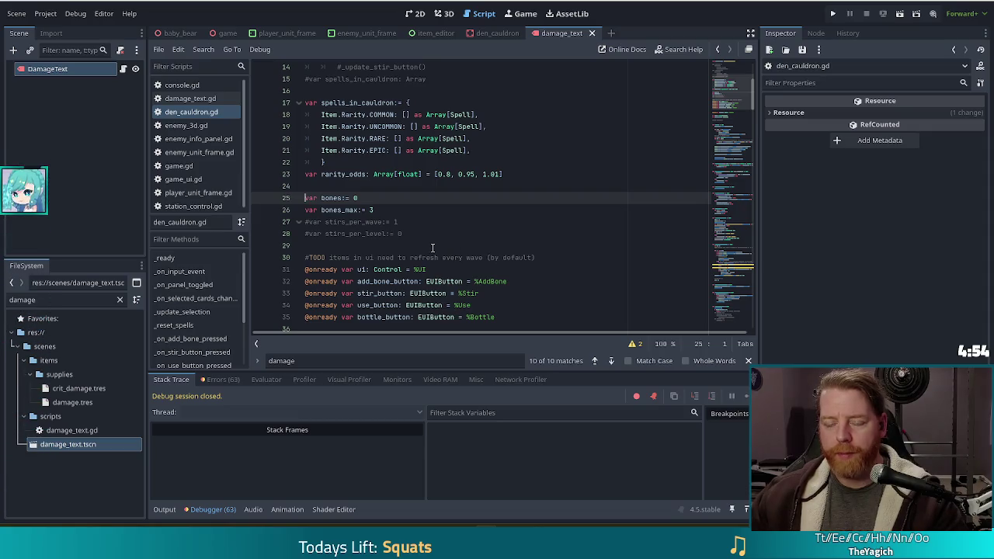
key(End)
text(:)
key(Return)
text(set(value):)
key(Return)
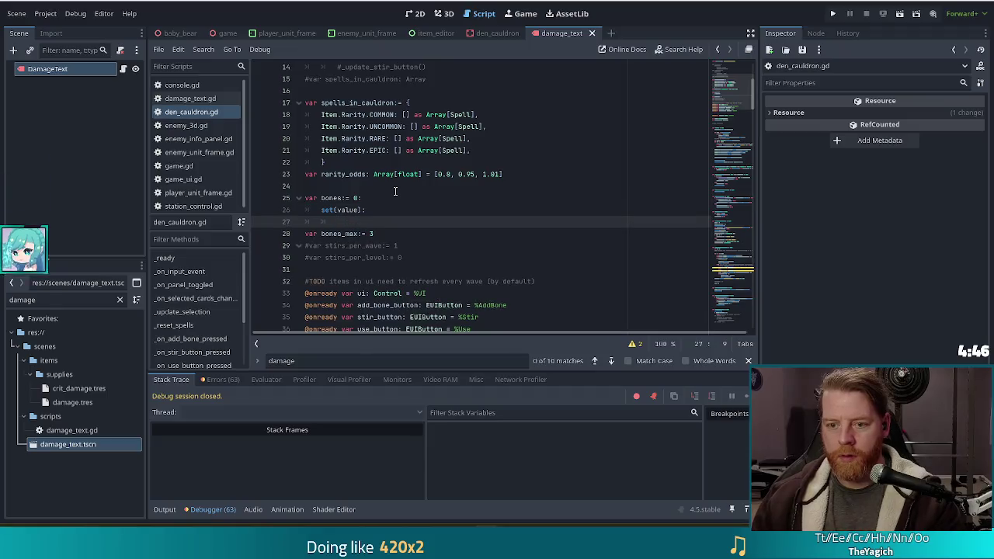
text(bones = value)
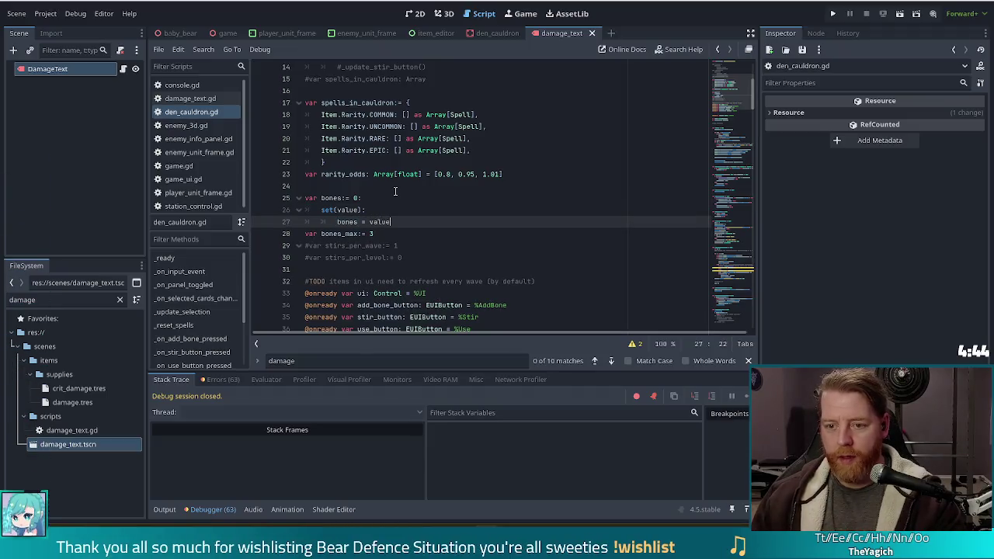
key(Return)
text(_upda)
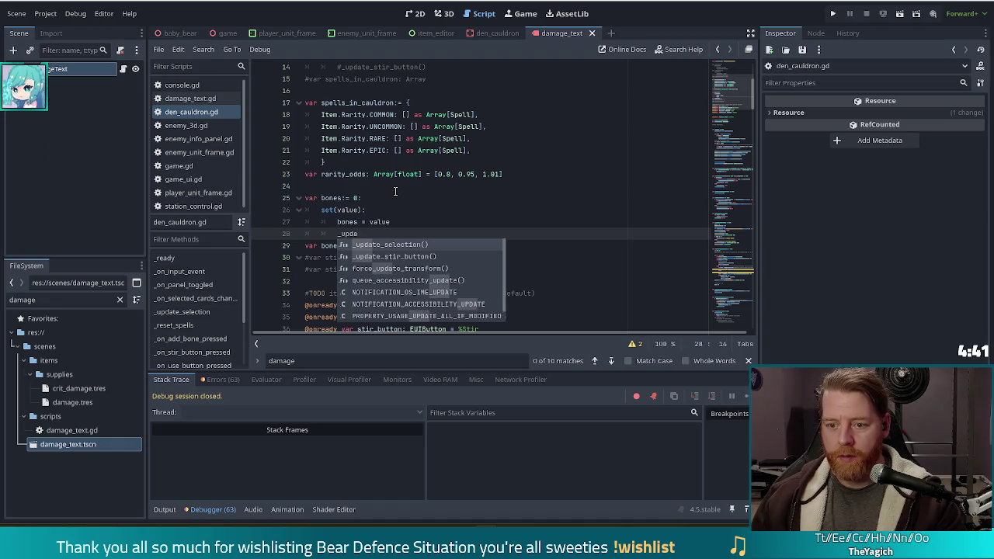
key(Return)
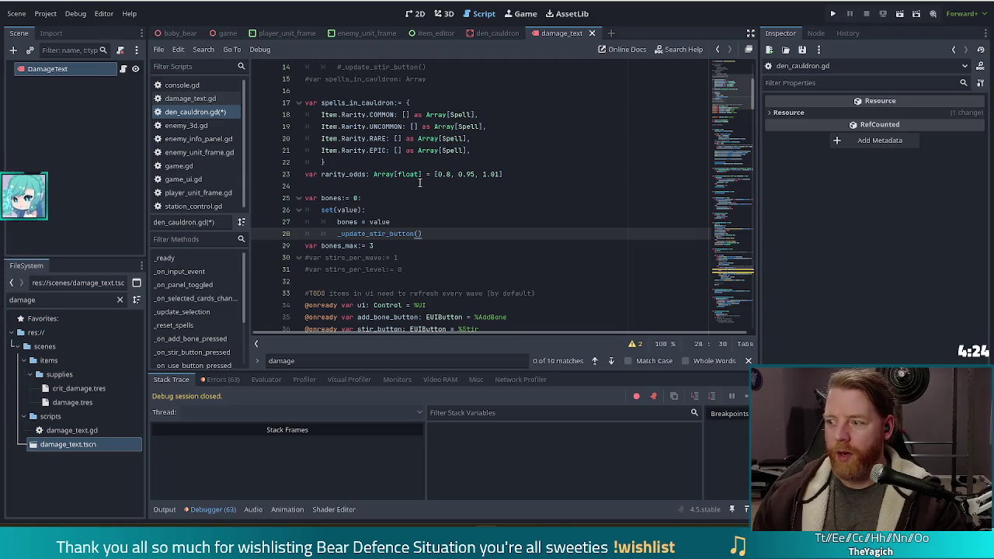
Step: Add an _on_bones_changed() call as the setter's last line
key(Return)
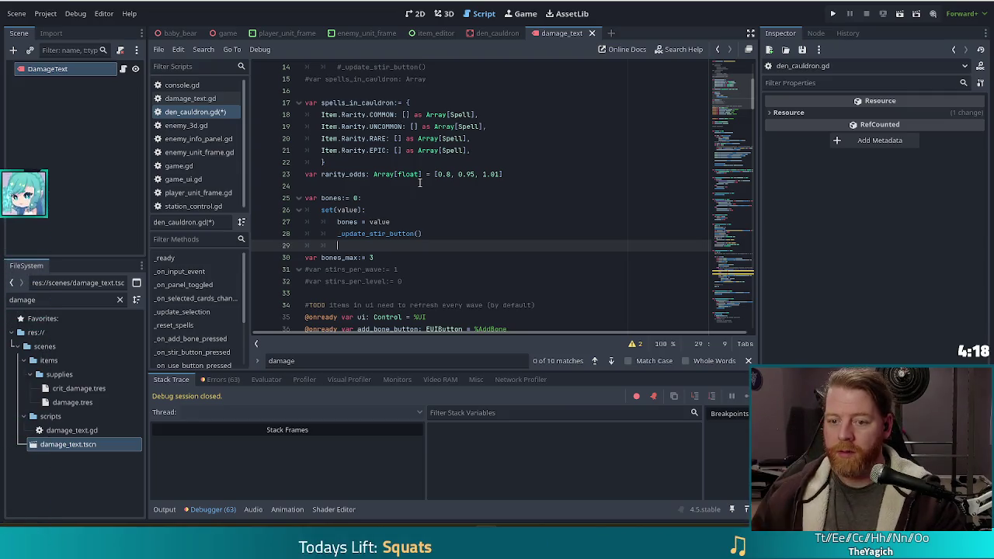
text(_)
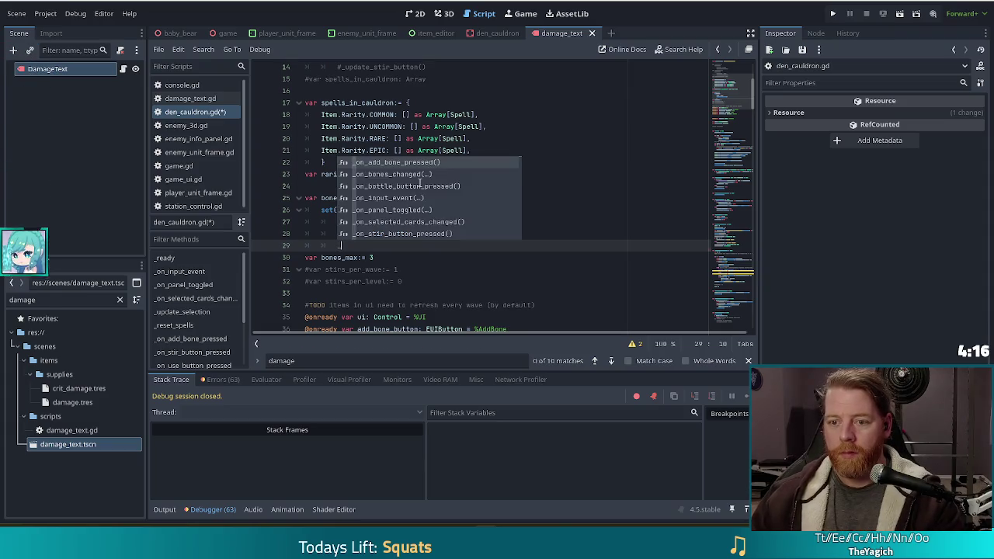
text(upda)
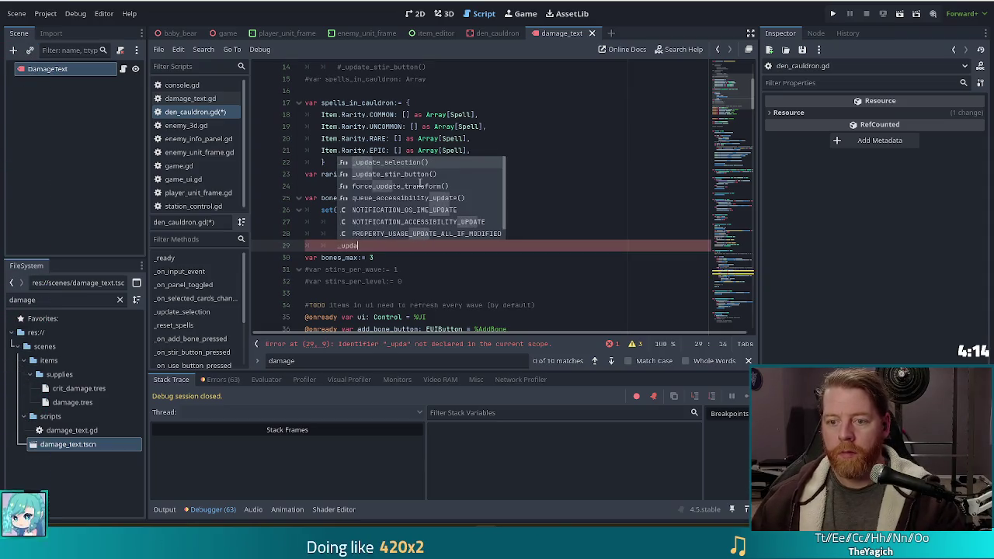
key(BackSpace)
key(BackSpace)
key(BackSpace)
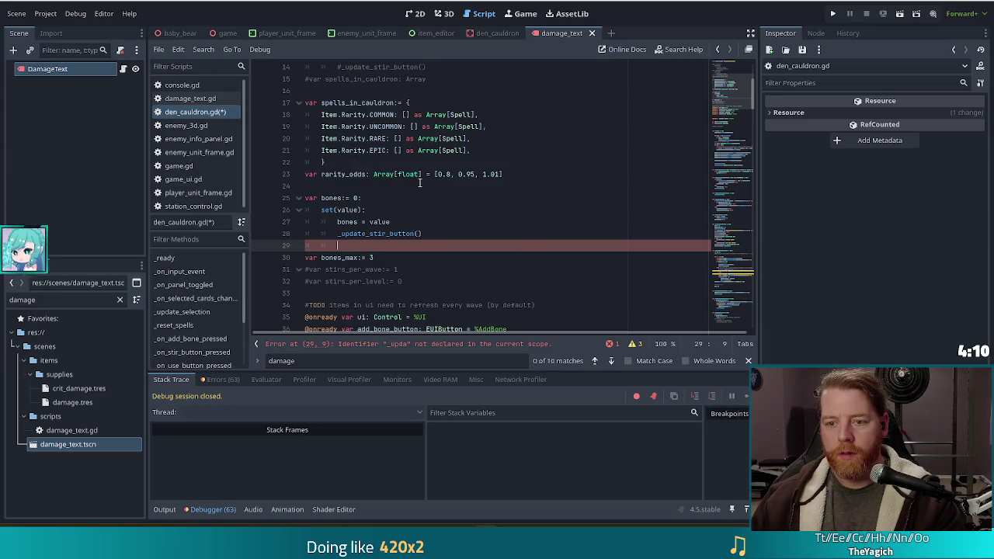
text(_)
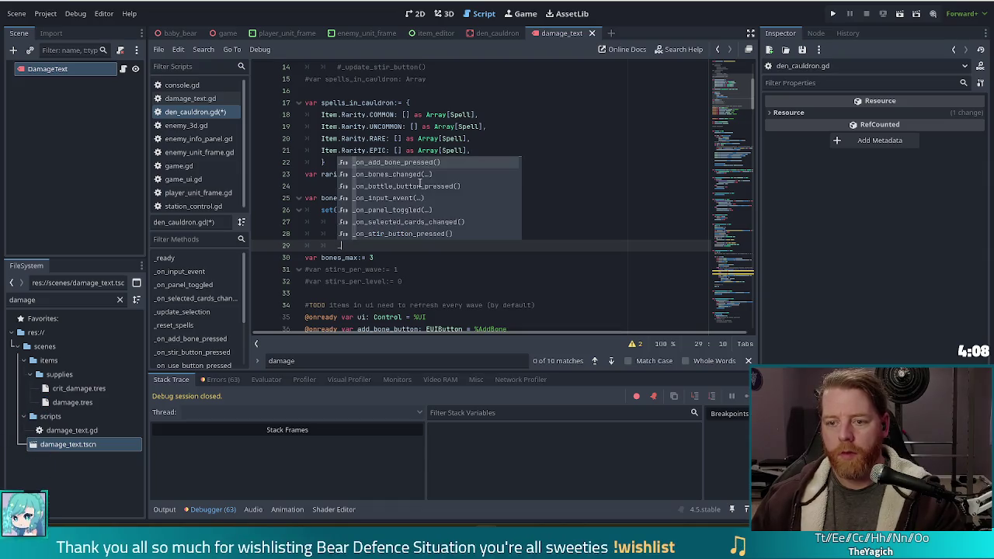
key(Down)
key(Return)
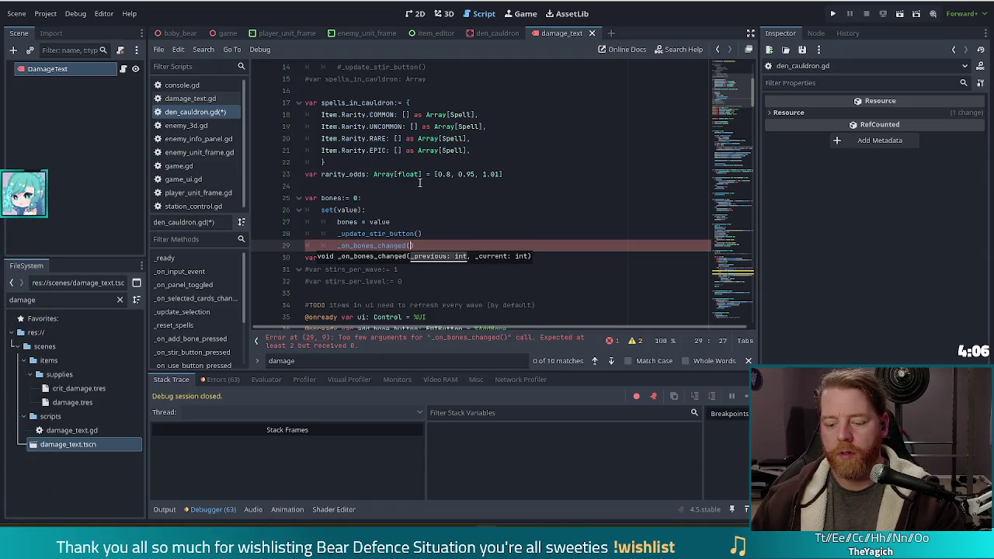
text(b)
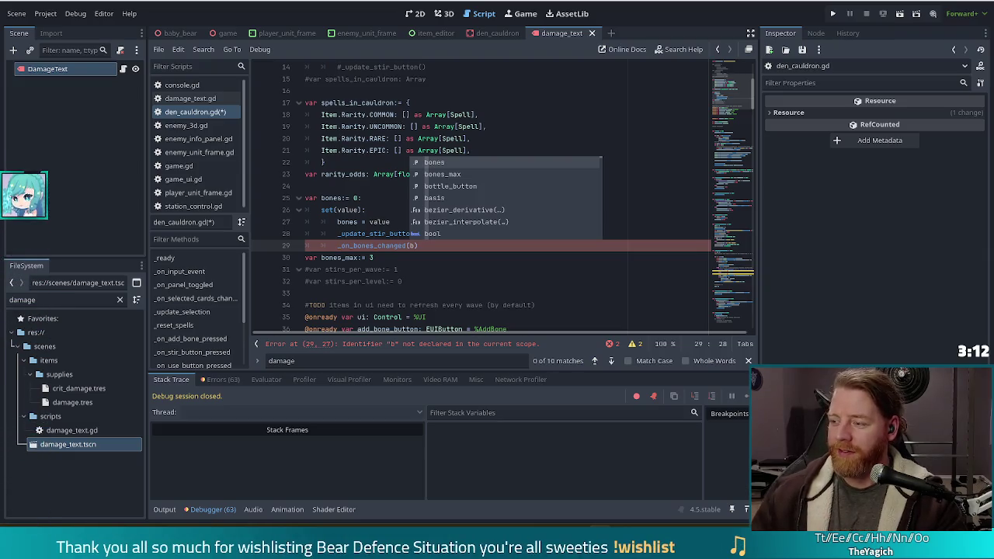
key(Escape)
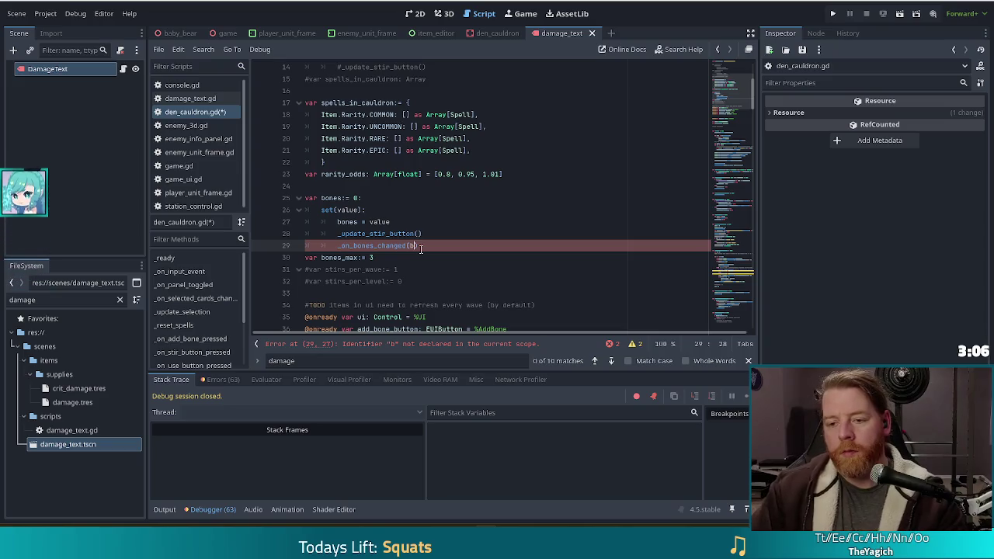
key(BackSpace)
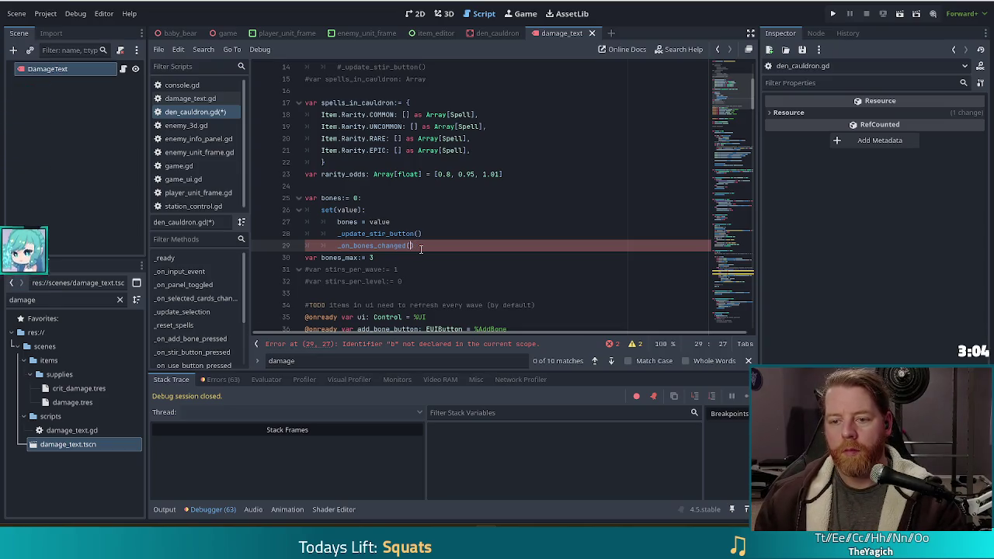
ctrl+click(380, 247)
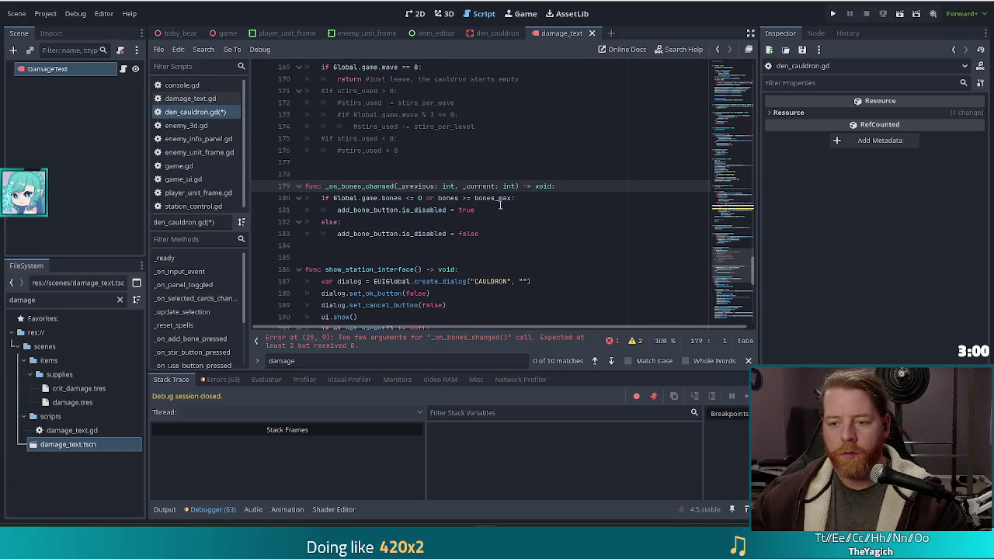
Step: Pass Global.game.bones as both _on_bones_changed arguments, save the script, and run the project
click(433, 198)
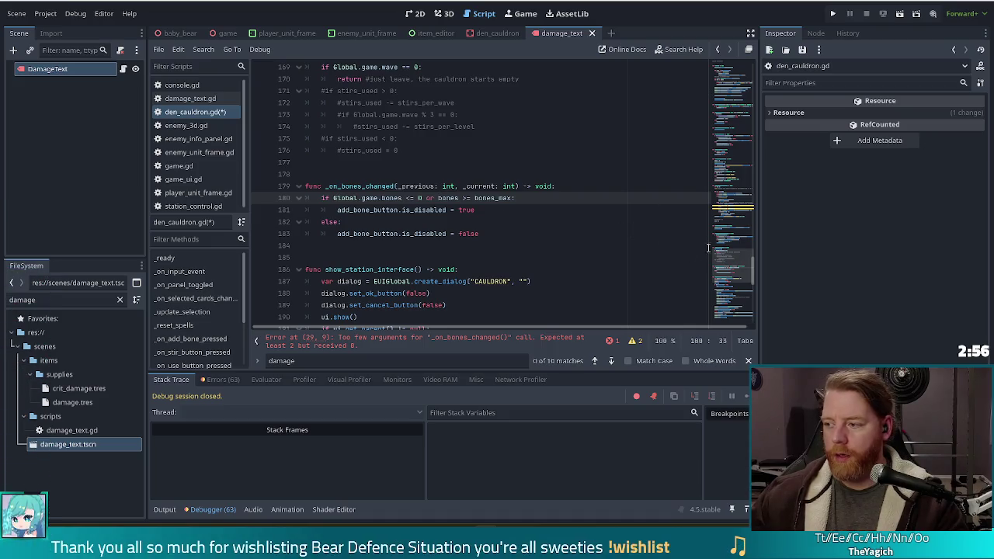
scroll(466, 229, up, 20)
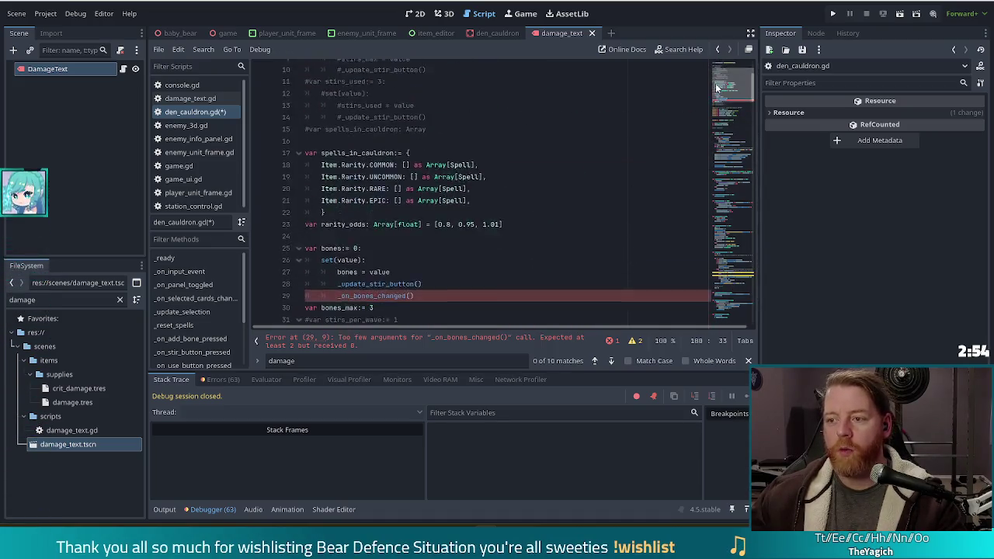
click(413, 249)
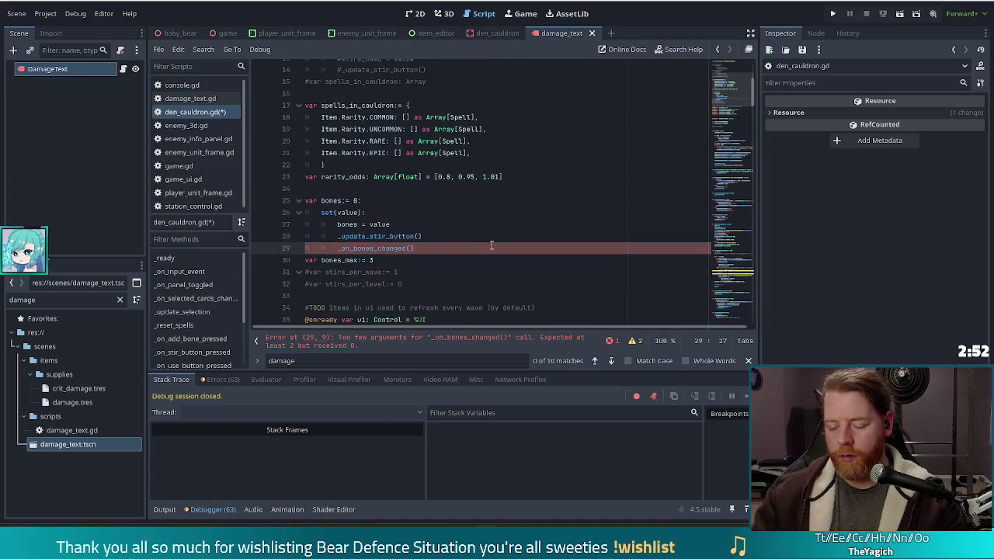
text(Global)
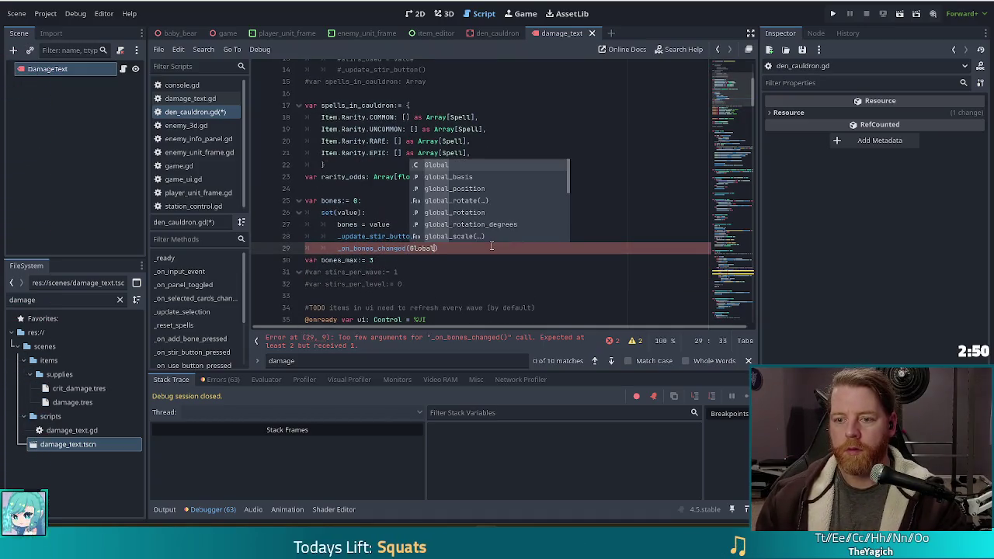
text(.game.)
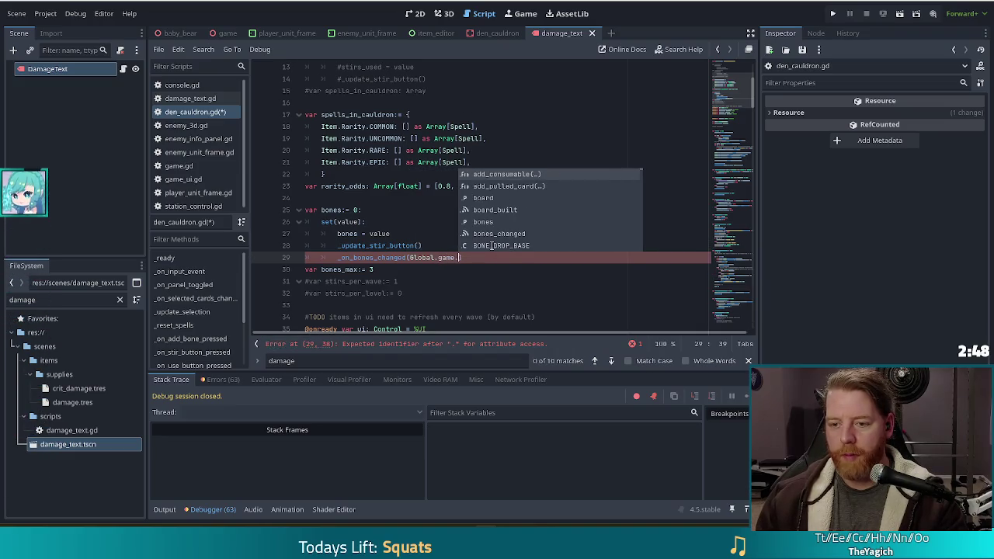
text(bones, Global)
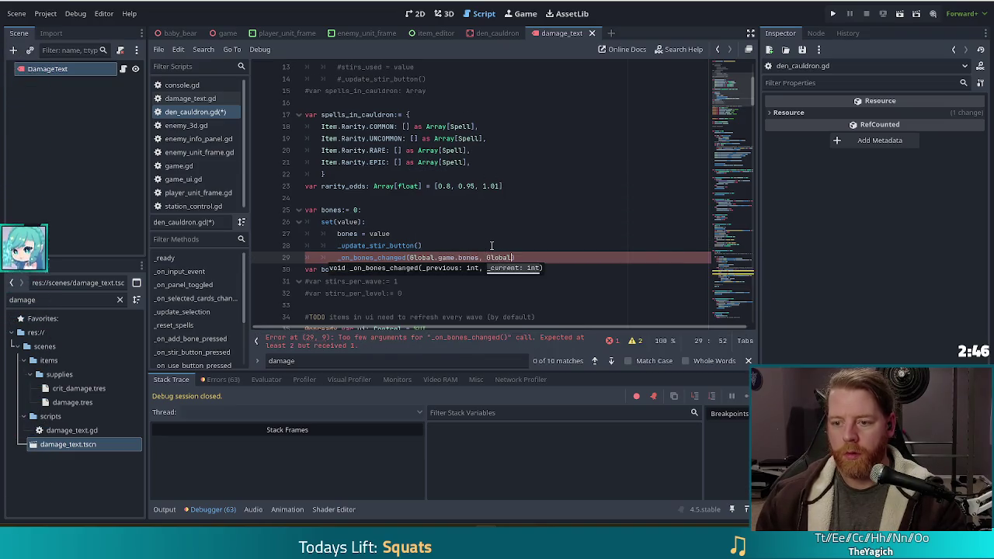
text(.game.bones)
key(ctrl+s)
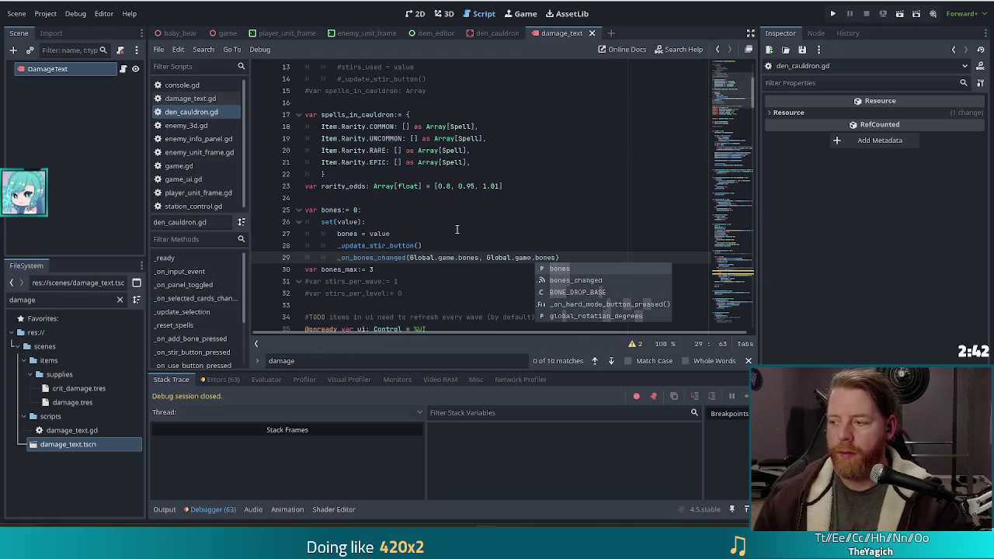
click(458, 257)
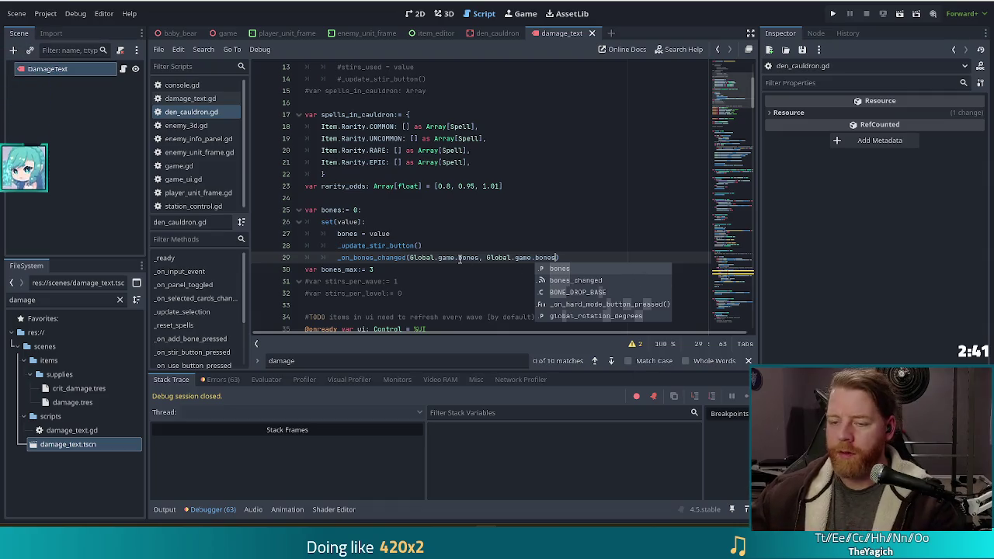
click(572, 257)
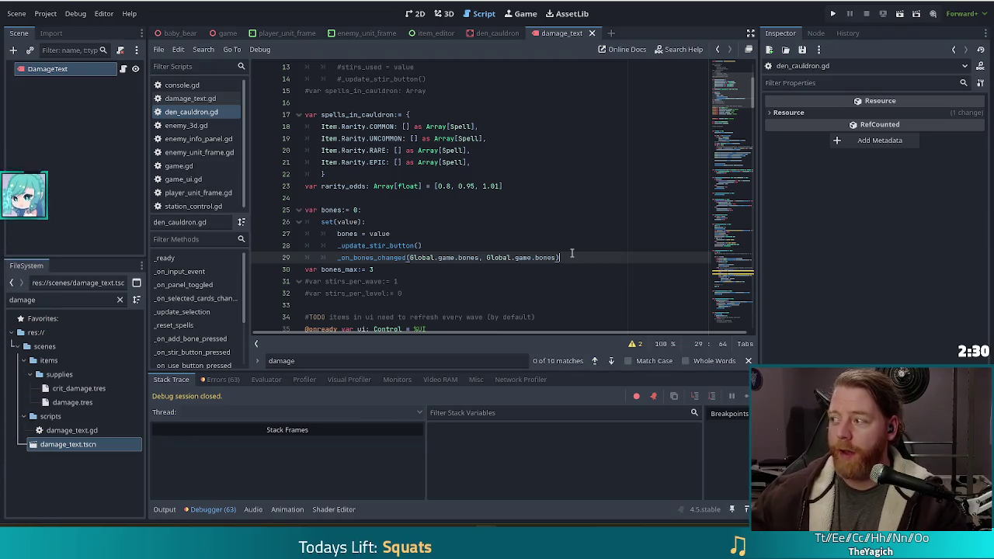
key(ctrl+s)
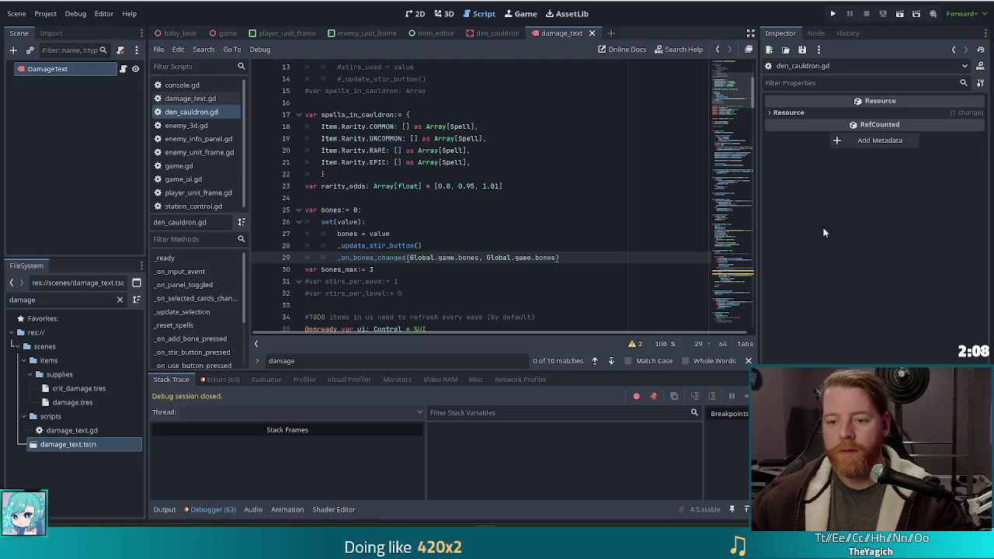
click(833, 14)
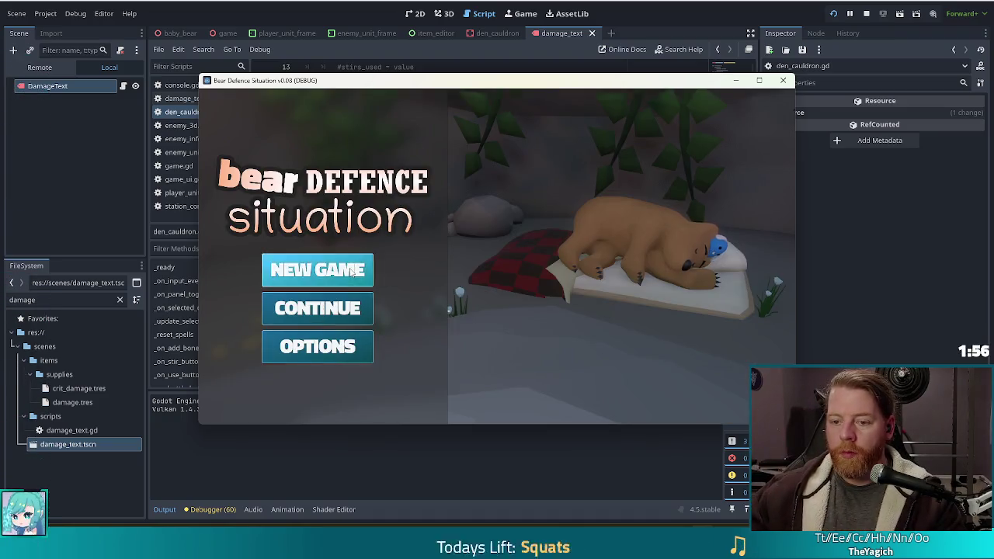
Step: Start a new game, open the cauldron, and run test_kit in the console
click(340, 269)
click(696, 231)
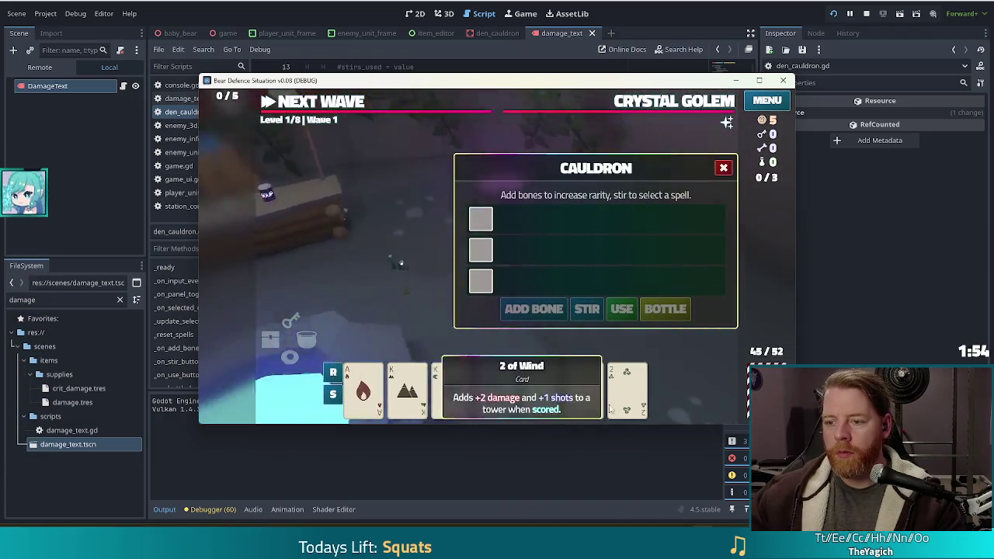
key(grave)
text(test_kit)
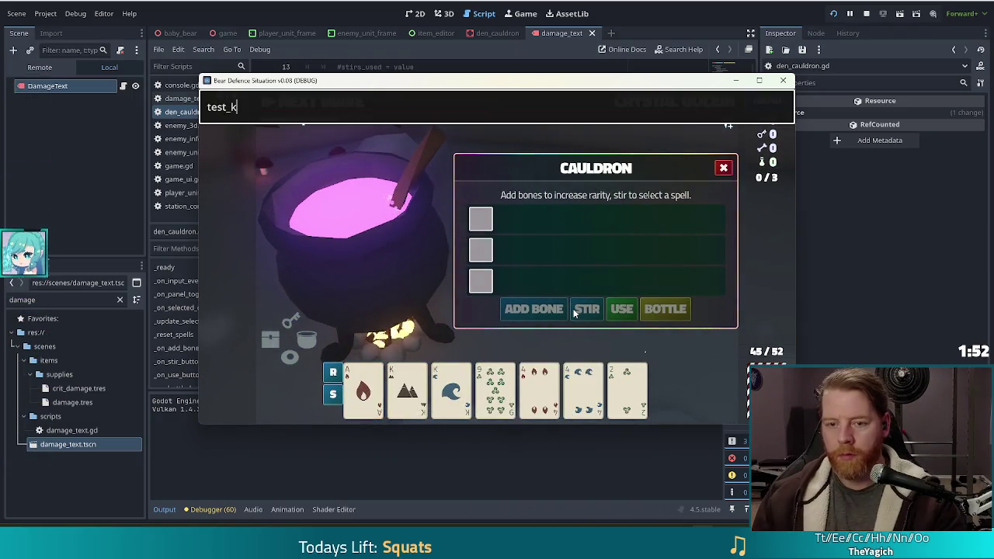
key(Return)
Step: Add one bone and stir, then add three more bones and stir again
click(555, 310)
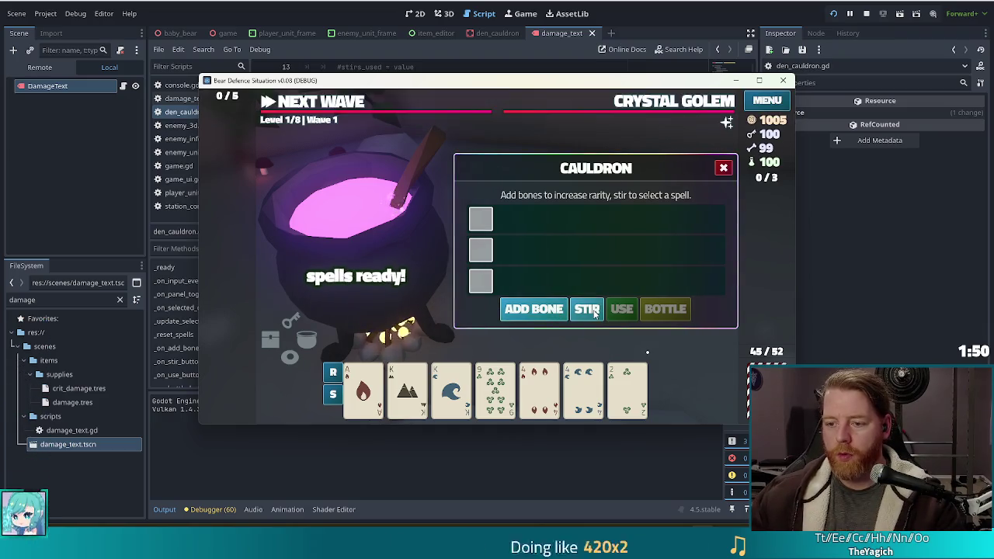
click(588, 310)
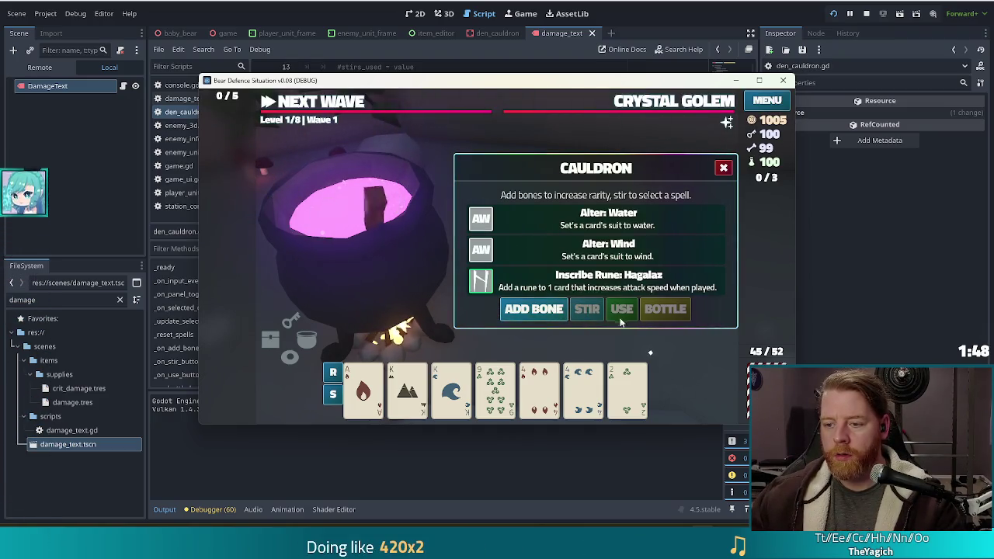
click(536, 313)
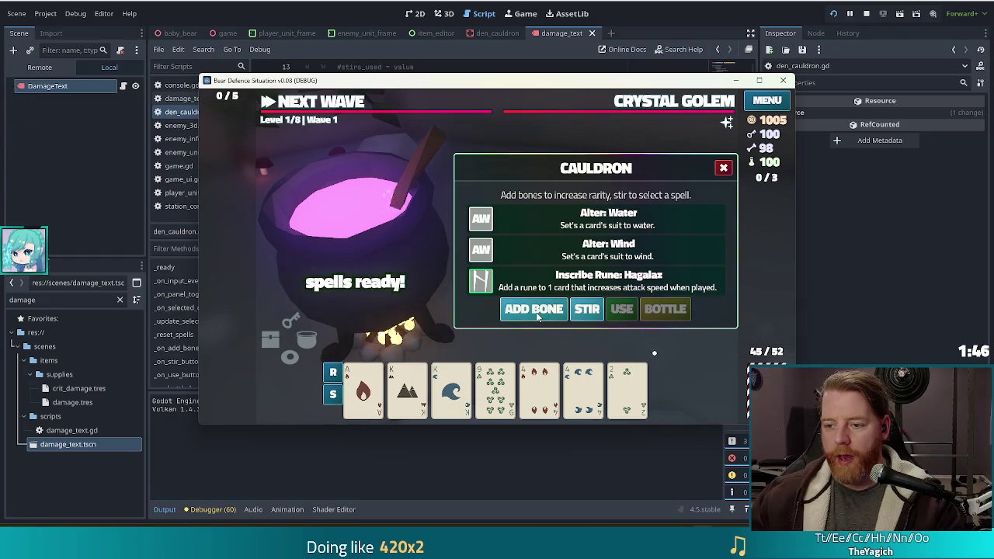
click(535, 312)
click(536, 313)
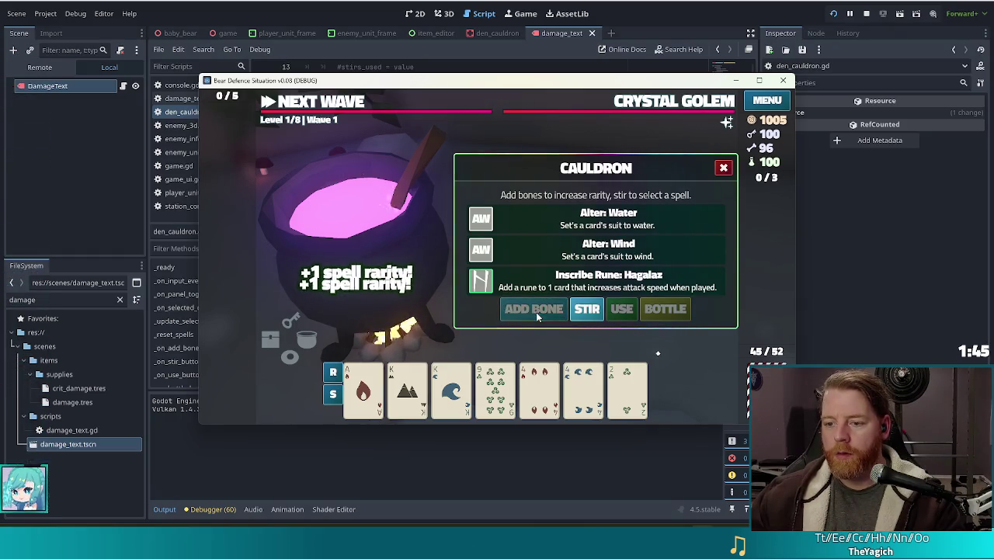
click(589, 311)
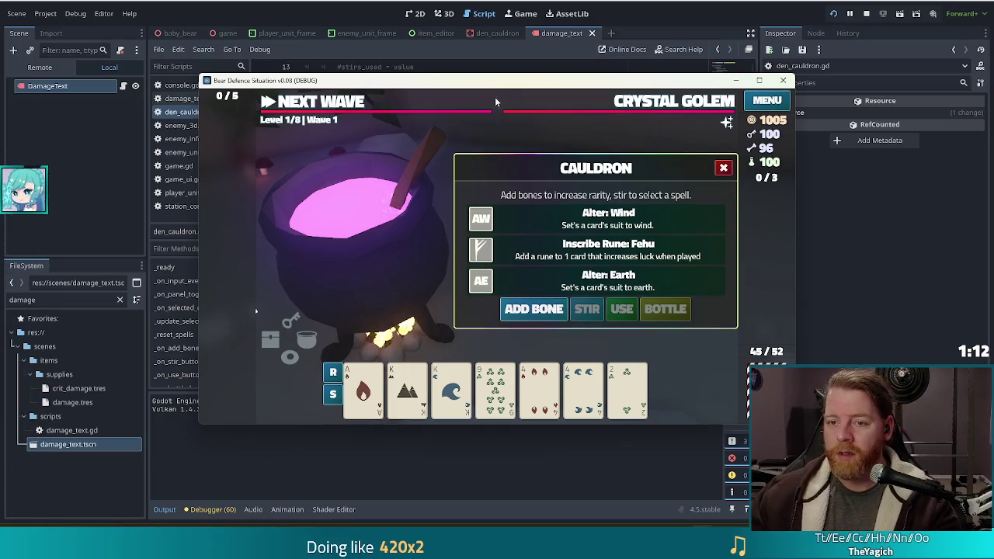
Step: Add a bone and stir to reroll Alter: Fire, Potion: Mana, Alter: Wind, then add two bones
drag(533, 86, 490, 75)
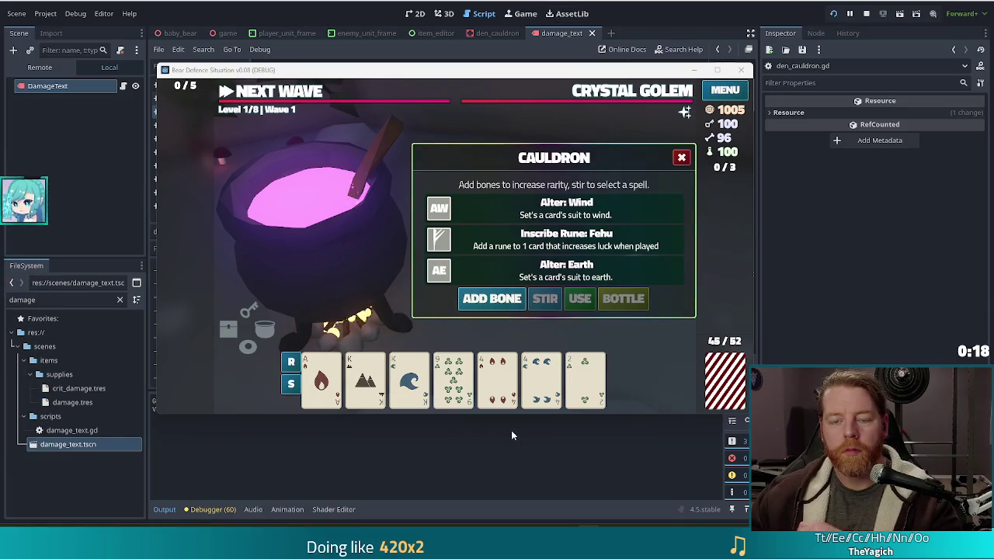
mouse_move(472, 359)
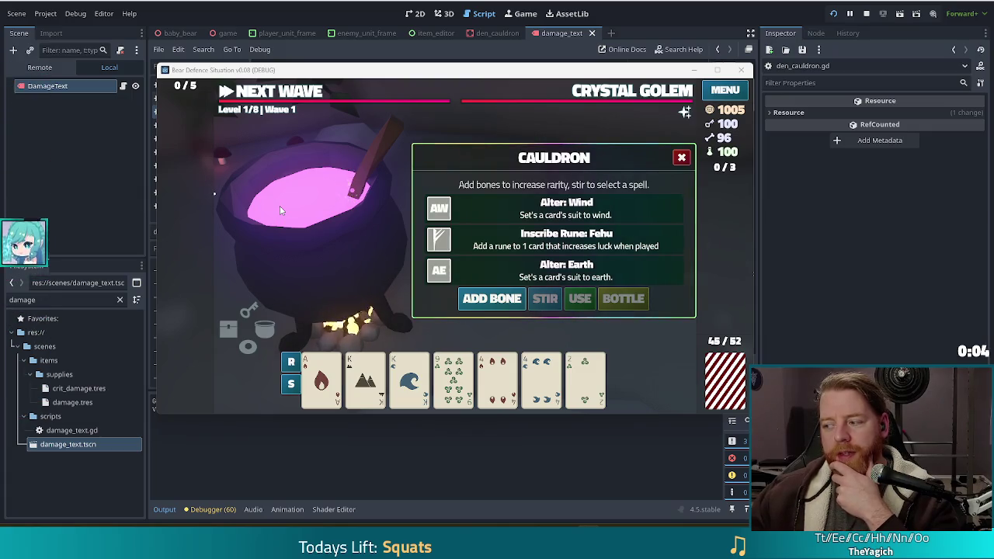
click(491, 298)
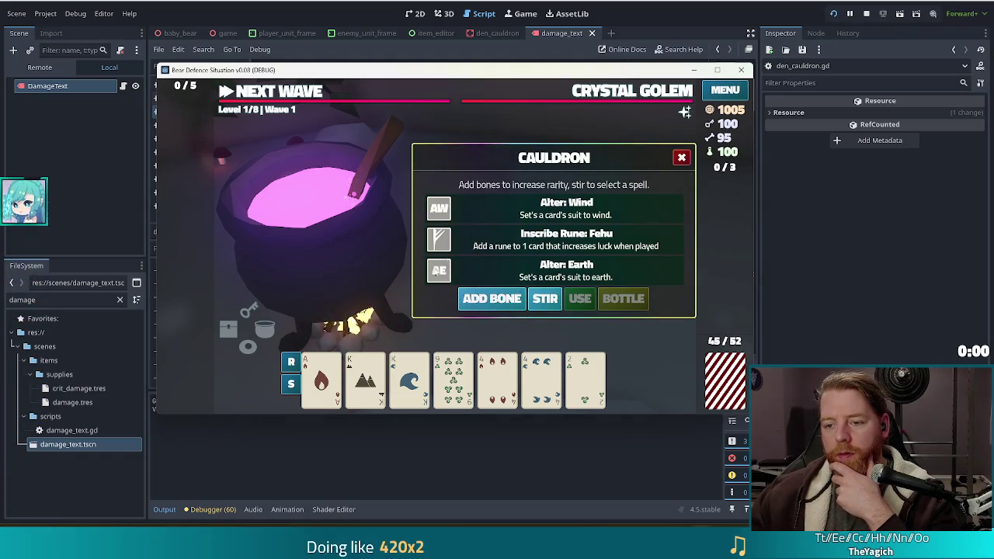
click(547, 299)
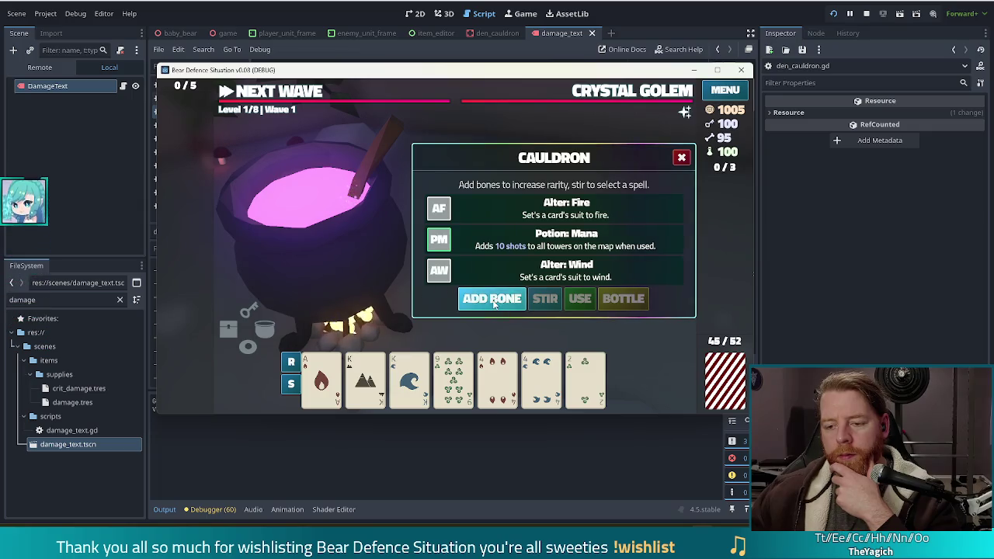
click(465, 299)
click(466, 299)
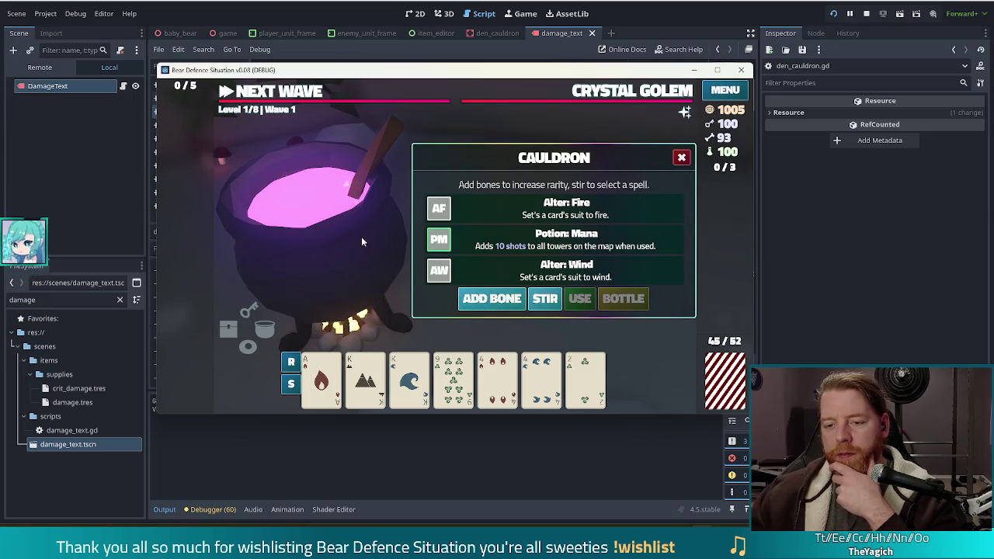
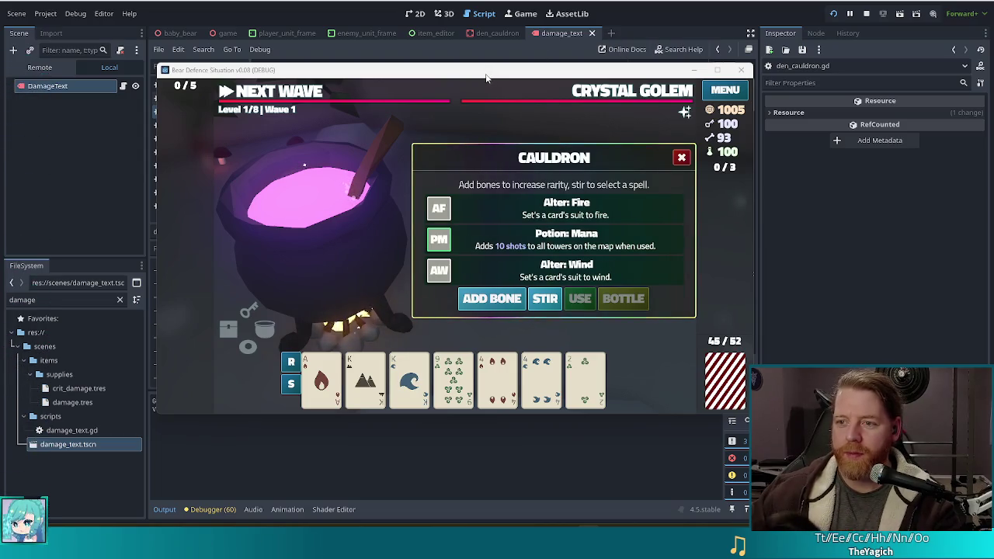
Step: Close the damage_text script and stop the running game, returning to den_cauldron.gd
click(591, 33)
click(866, 13)
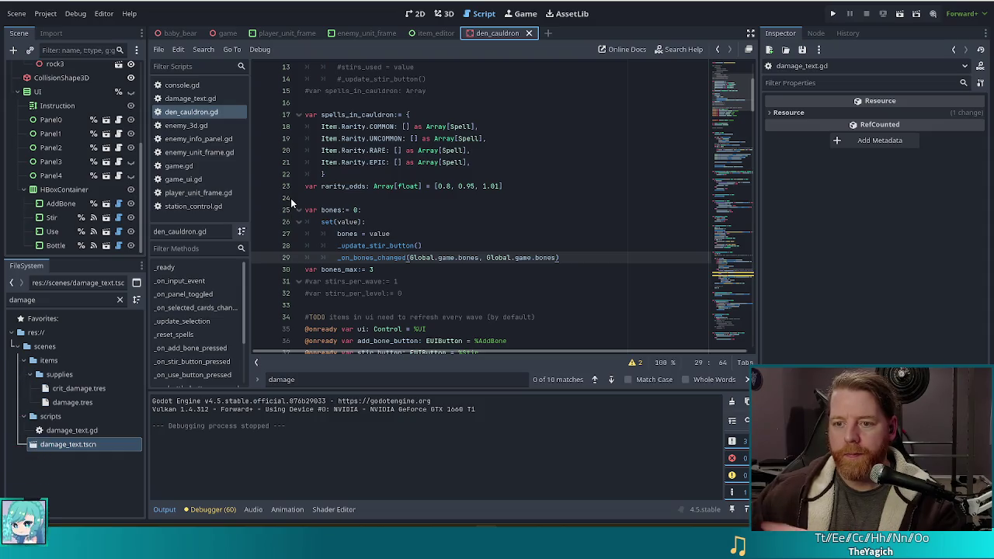
click(381, 127)
Step: Scroll den_cauldron.gd past the add-bone handler down to _on_stir_button_pressed
scroll(411, 138, down, 12)
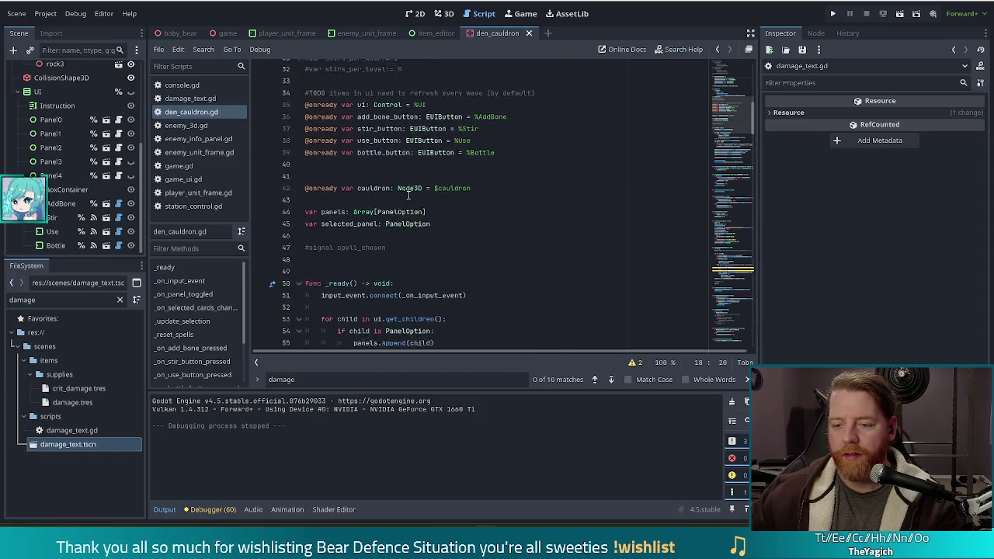
scroll(408, 195, down, 12)
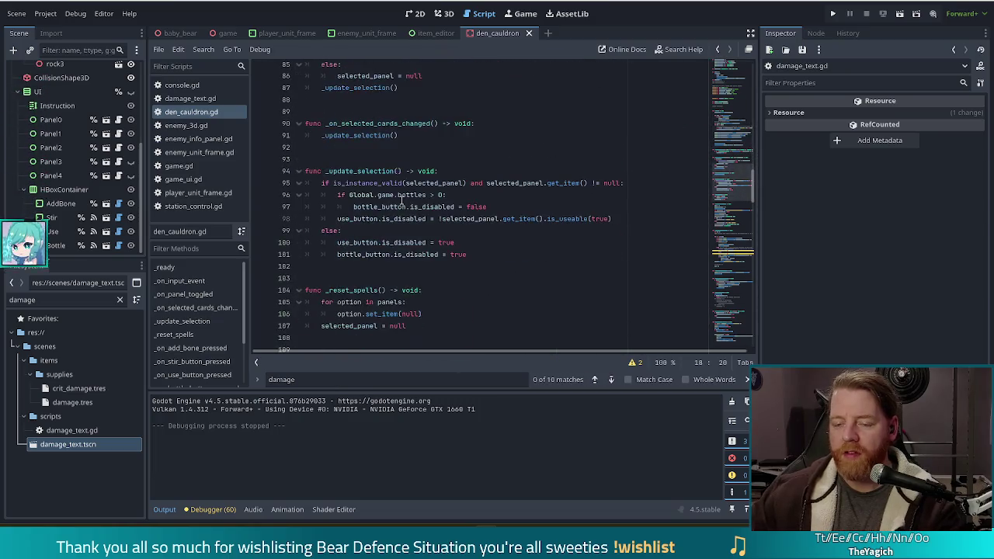
scroll(404, 200, down, 7)
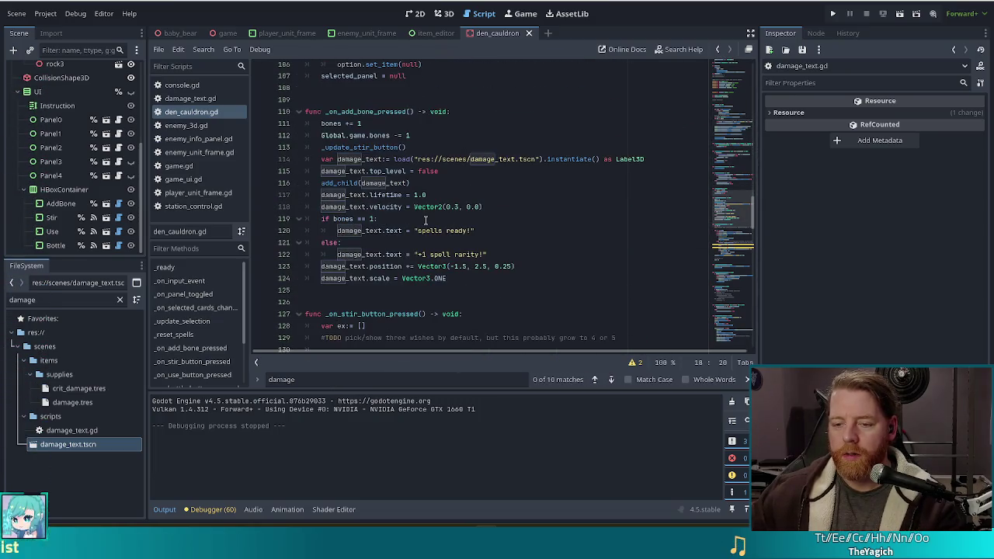
click(435, 136)
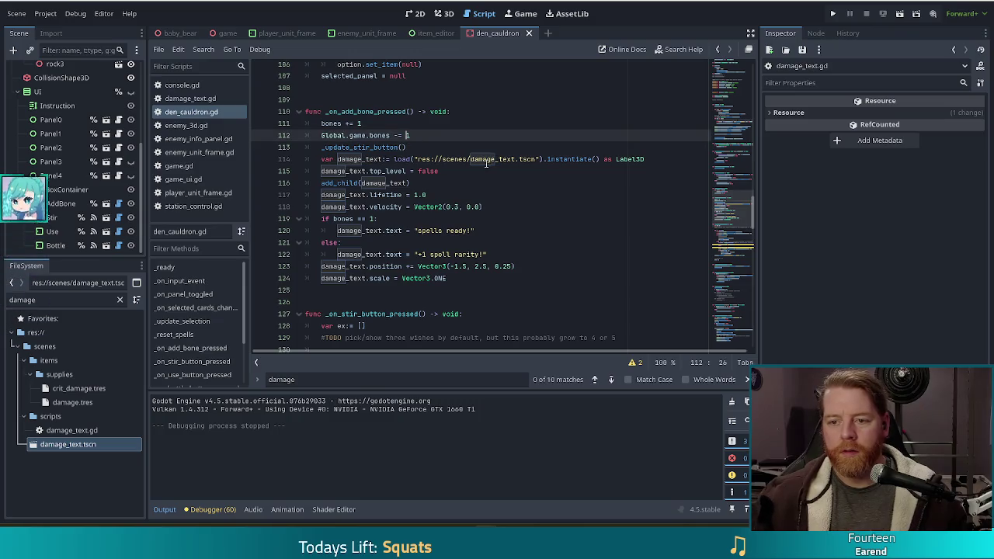
key(Down)
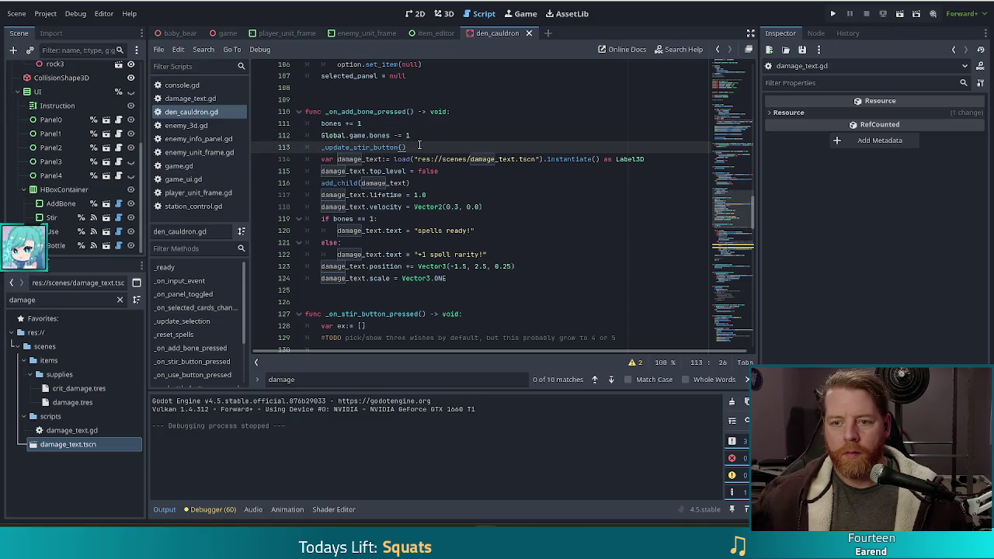
scroll(366, 281, down, 6)
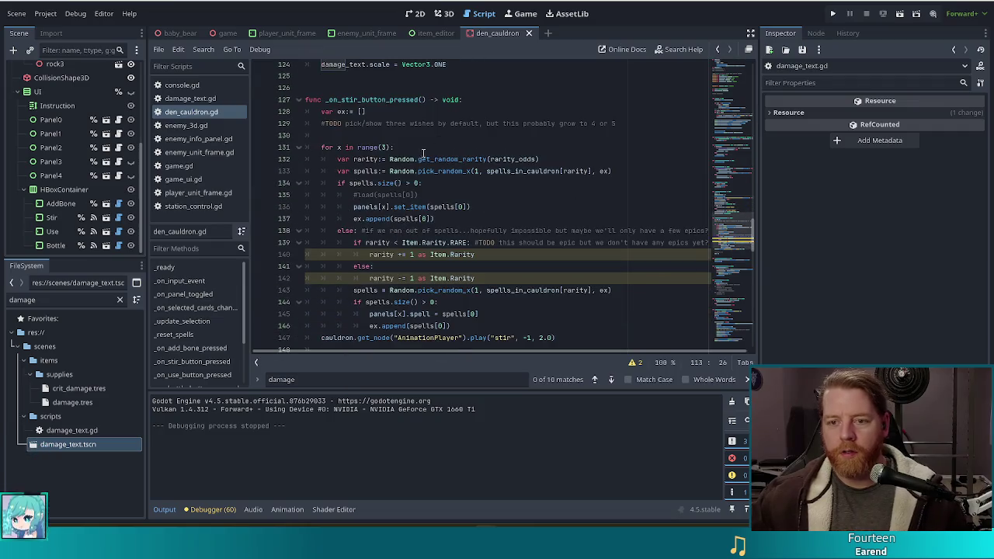
Step: Change the stir loop to range(2) and add a comment about picking the first wish by bones added
double_click(387, 146)
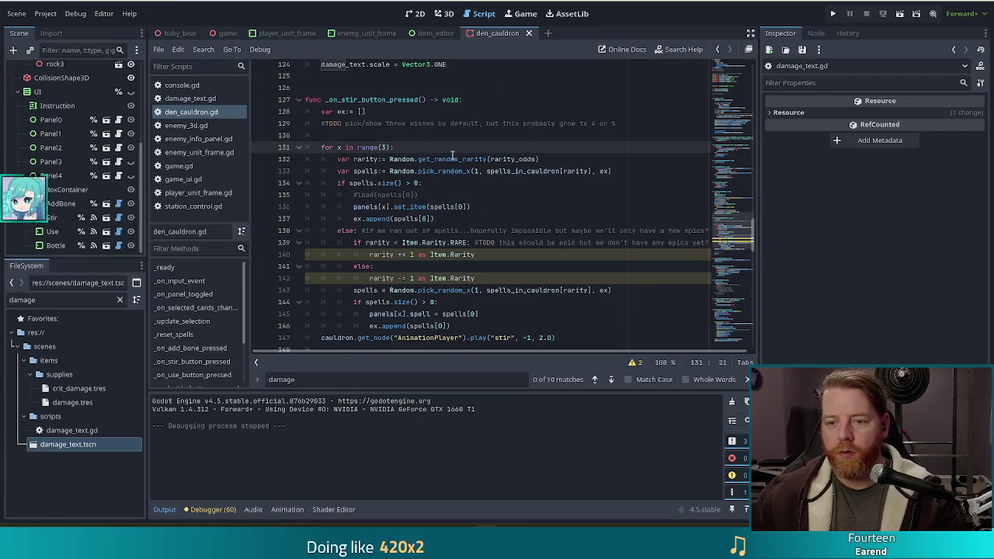
text(2)
click(635, 123)
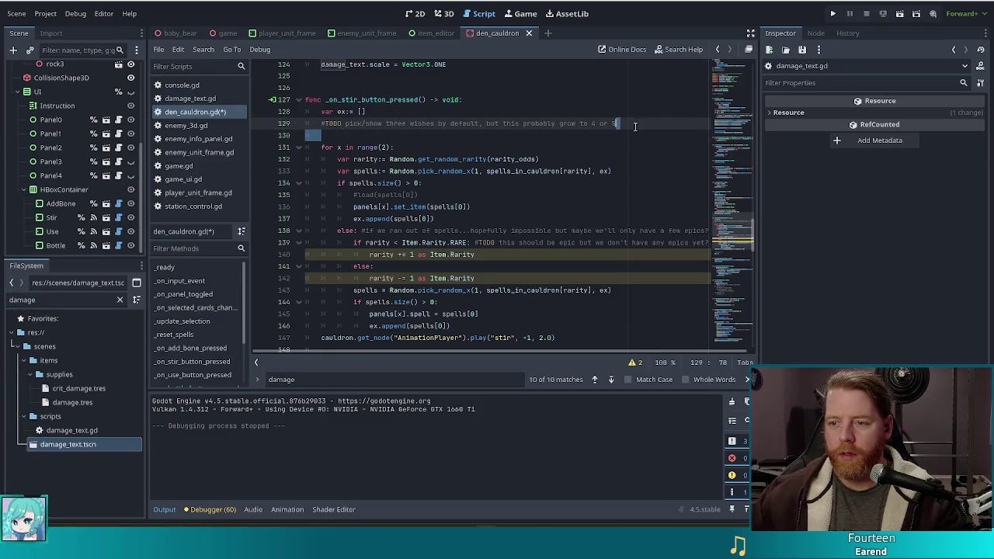
key(Delete)
key(ctrl+shift+Return)
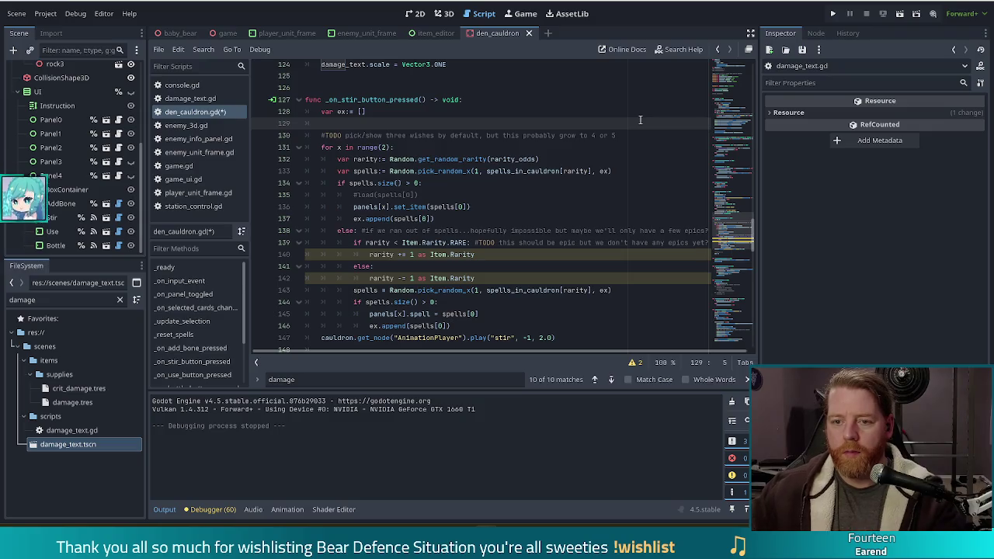
text(pick)
key(BackSpace)
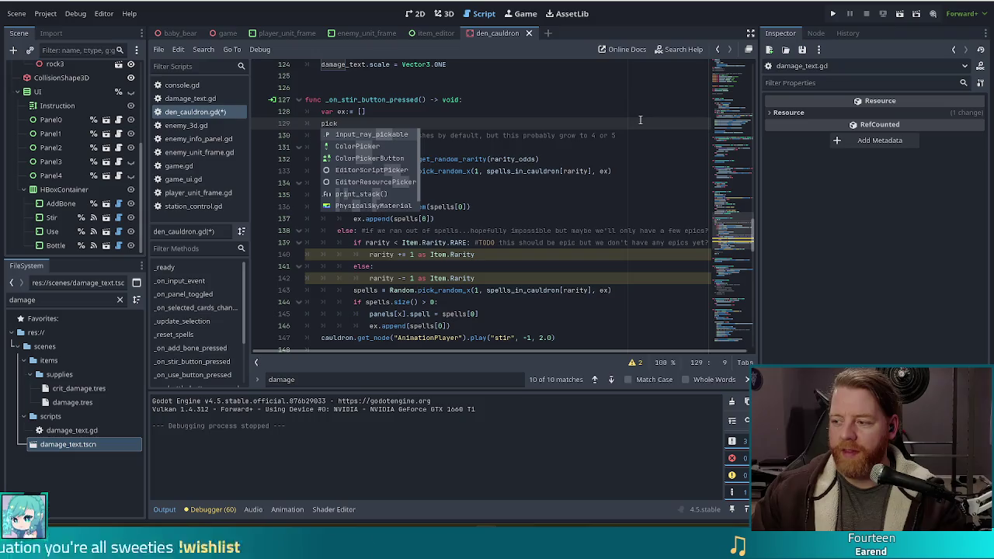
key(BackSpace)
key(BackSpace)
key(BackSpace)
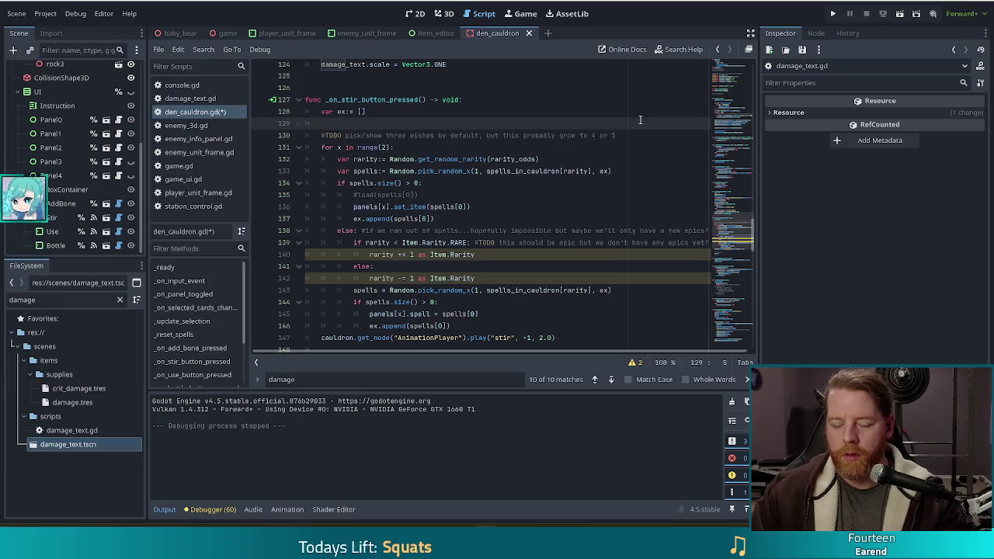
text(#pick )
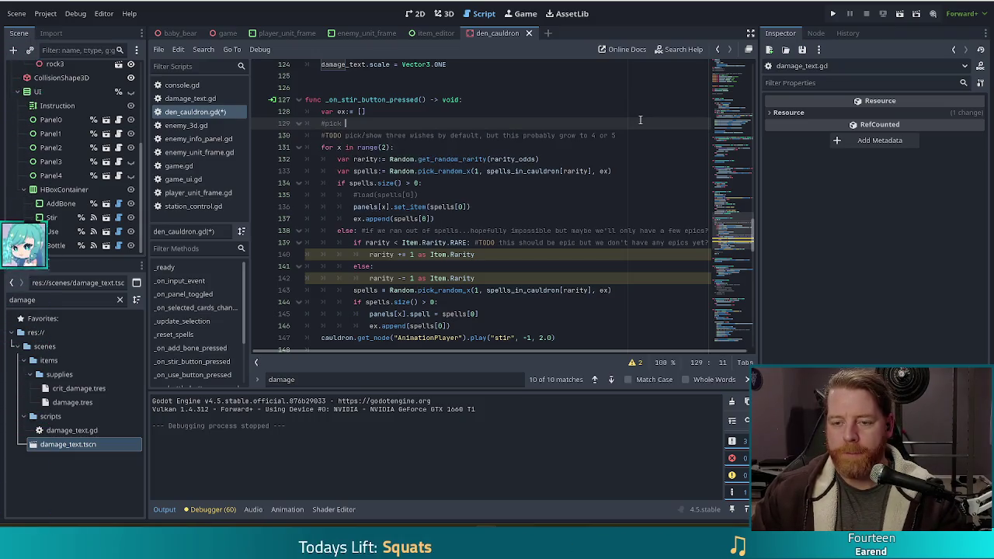
text(one)
key(BackSpace)
key(BackSpace)
key(BackSpace)
text(first wish acco)
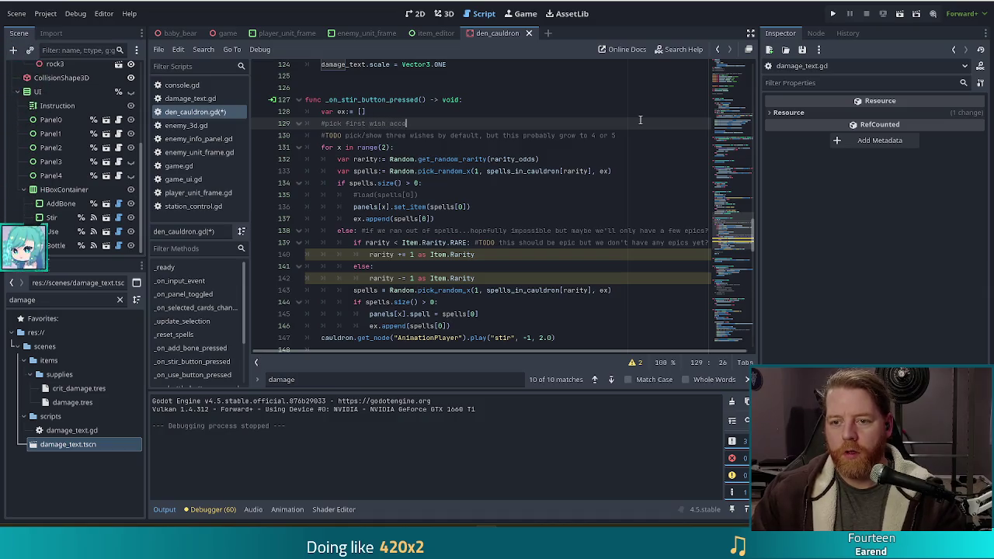
text(rding to bones a)
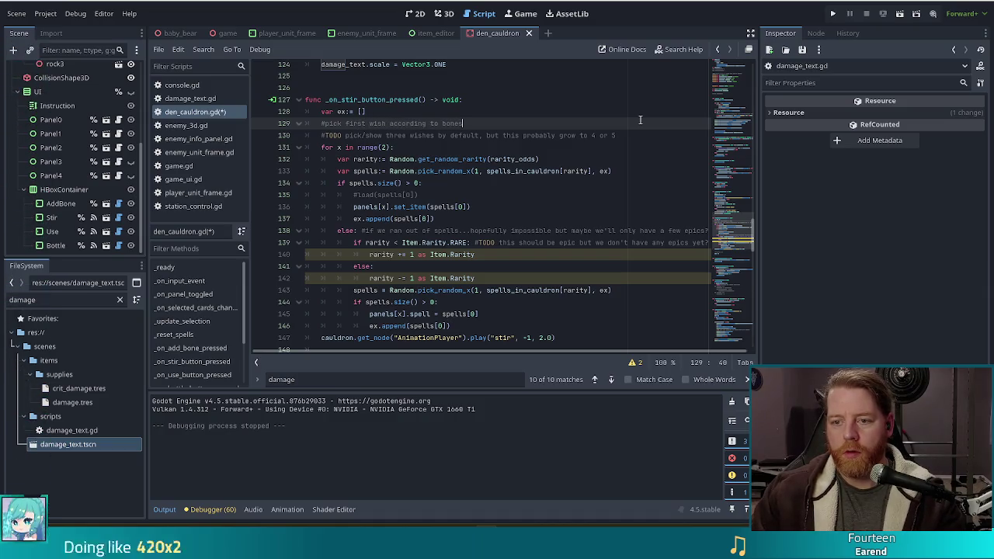
text(dded)
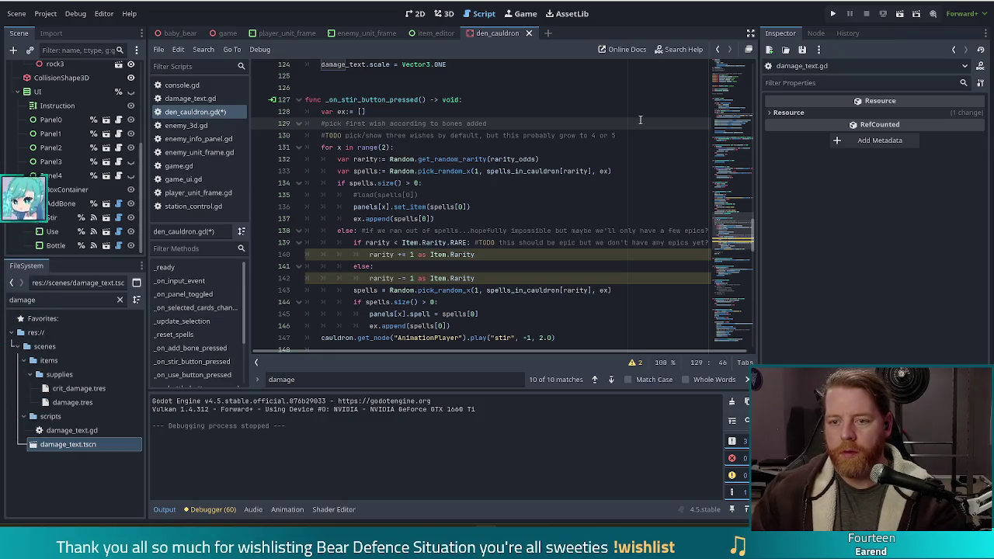
Step: Add comments #one = random, #two = uncommon, #three = rare below it and save
key(Return)
text(#)
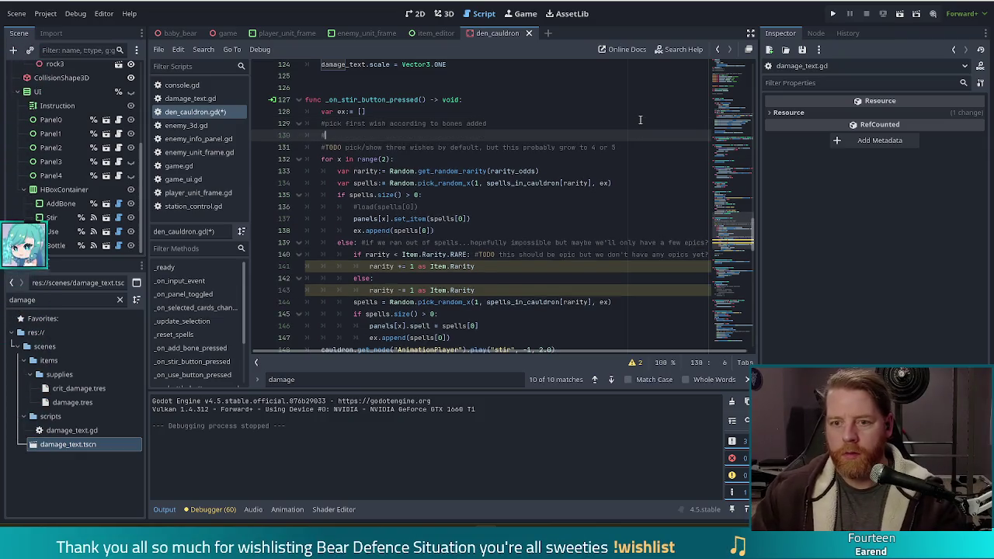
text(one = random)
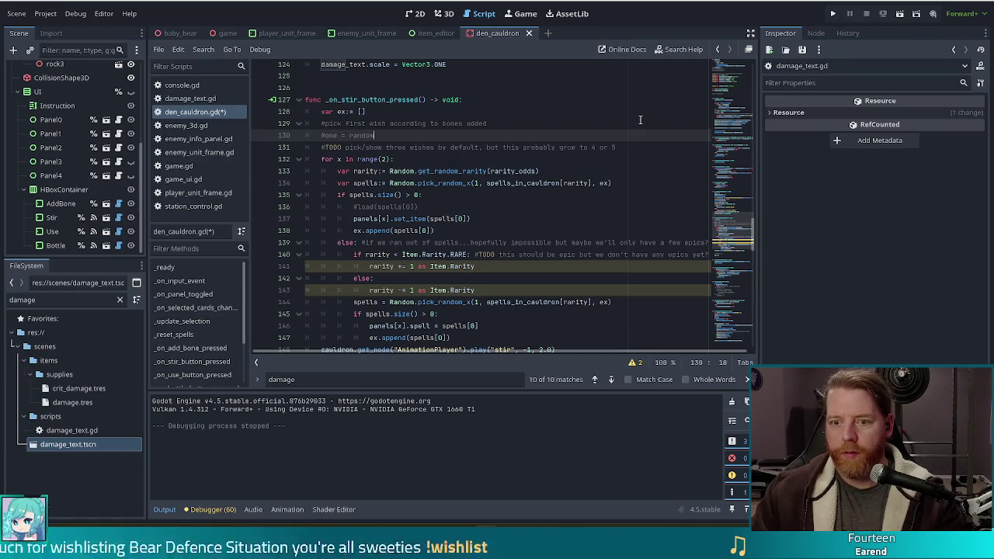
key(Return)
text(#two )
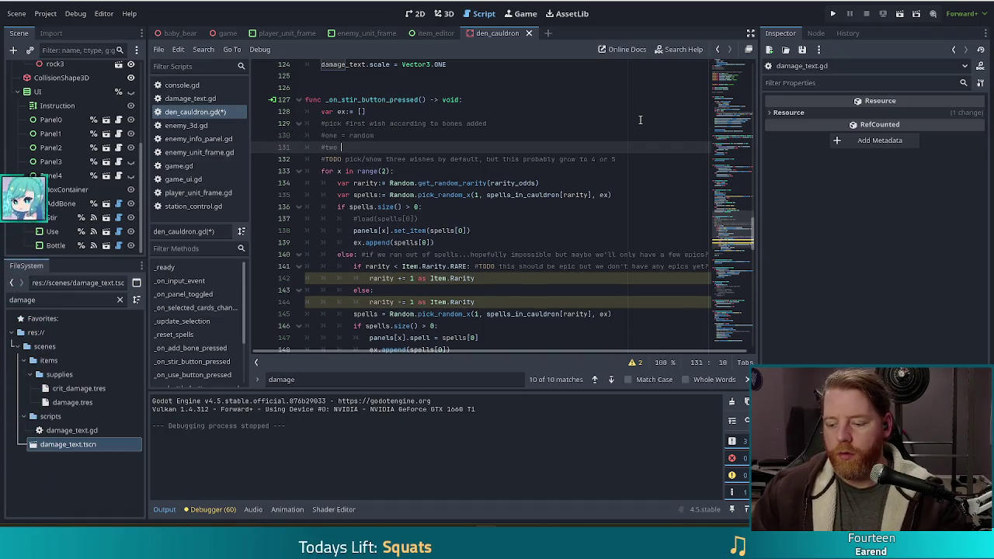
text(= uncommon)
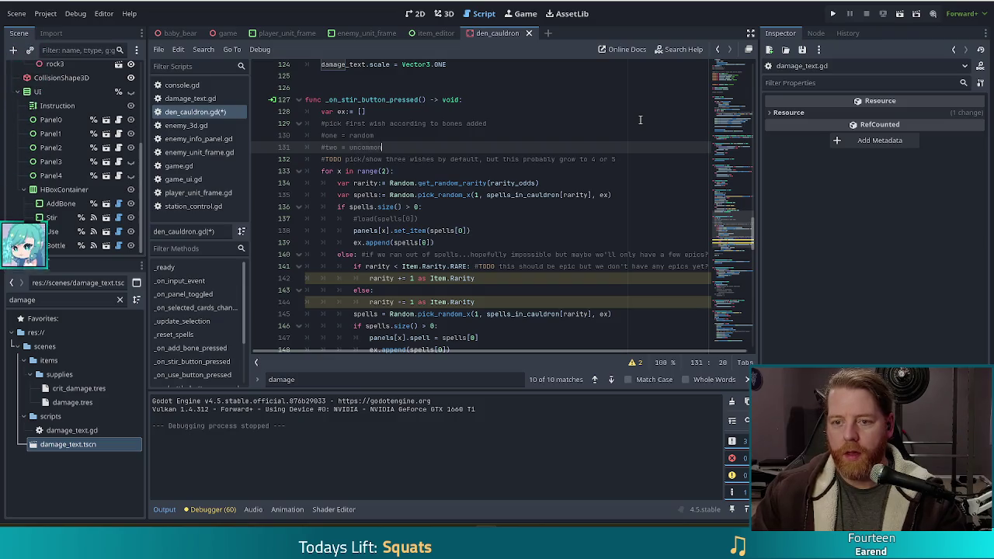
key(Return)
text(#three = rare)
key(ctrl+s)
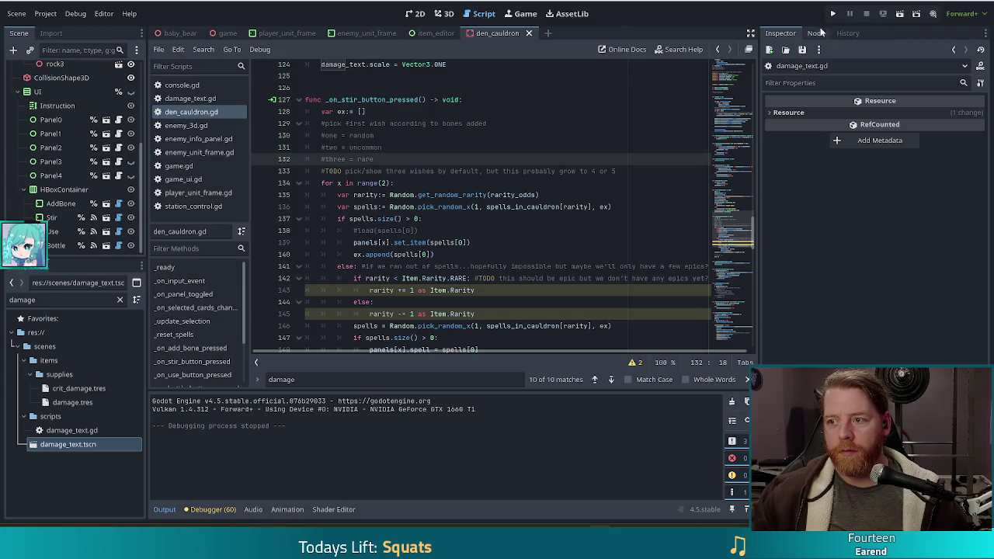
click(818, 33)
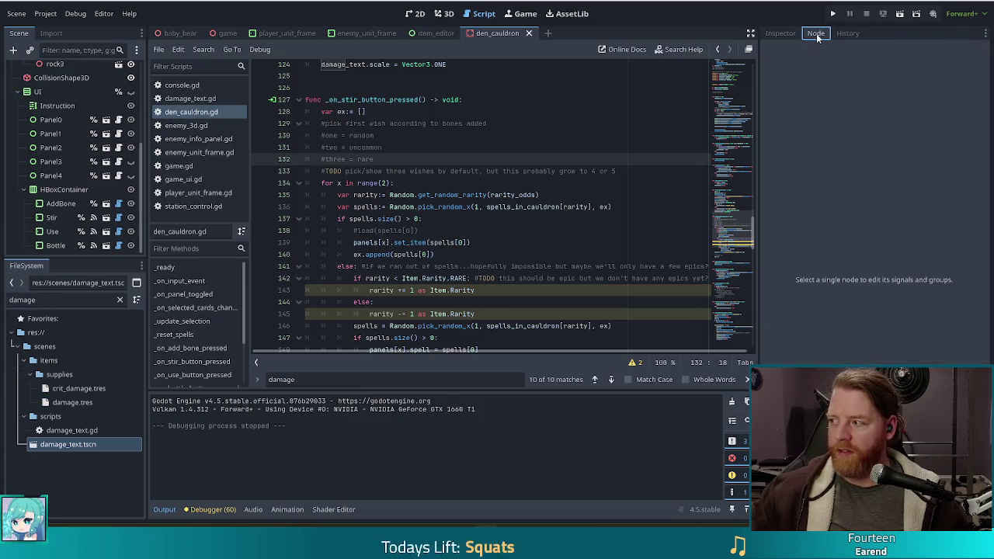
click(781, 33)
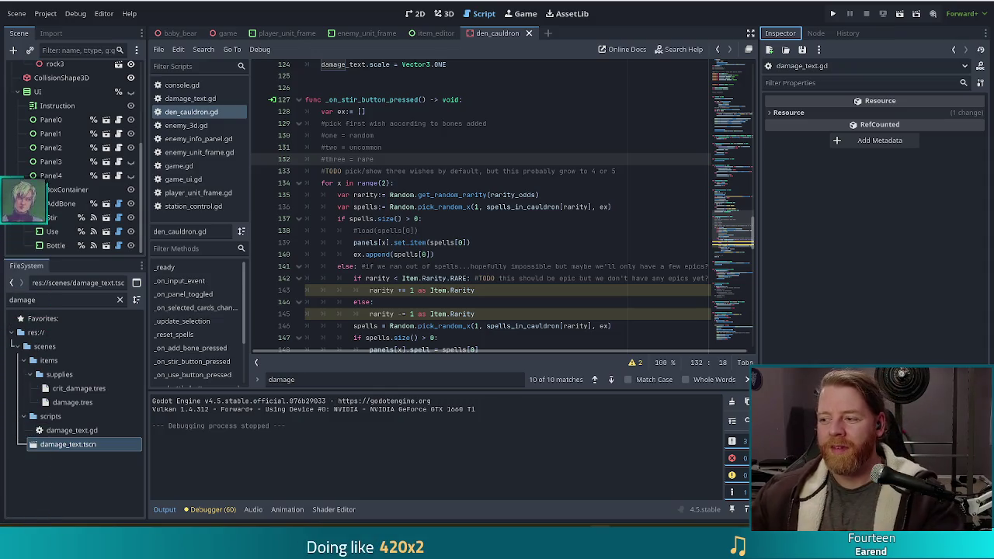
click(488, 205)
click(373, 158)
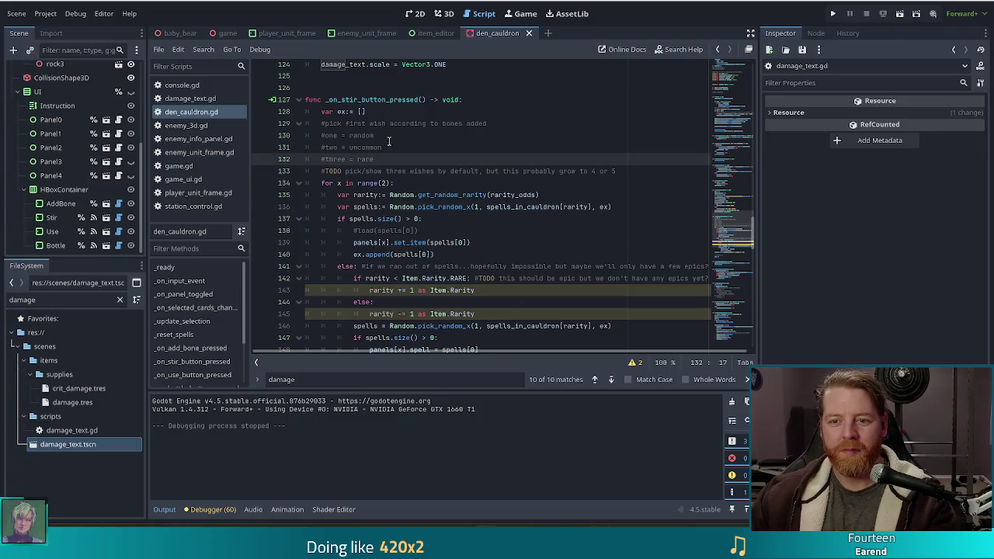
Step: Insert a blank line after the #three = rare comment, then put the caret on the spells.size() check line
key(Return)
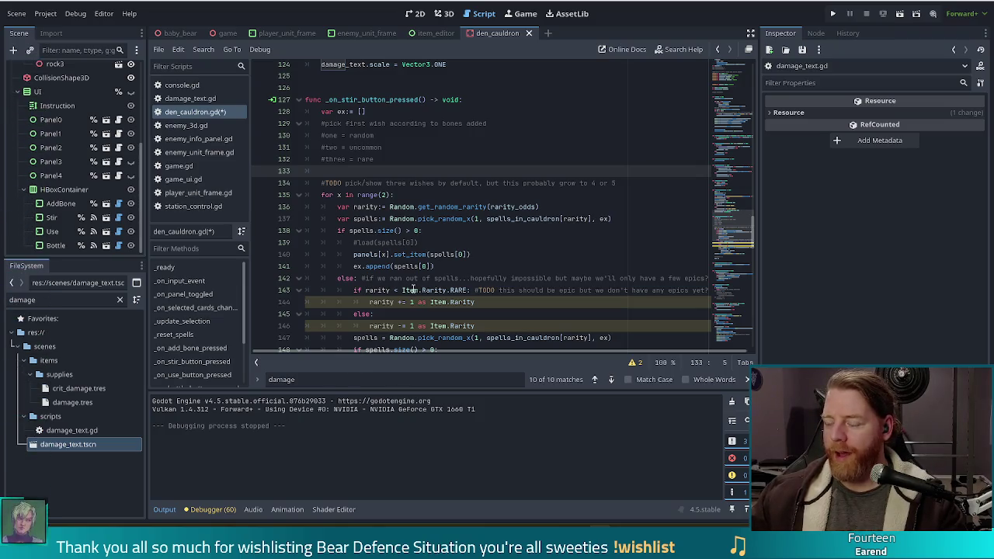
mouse_move(414, 289)
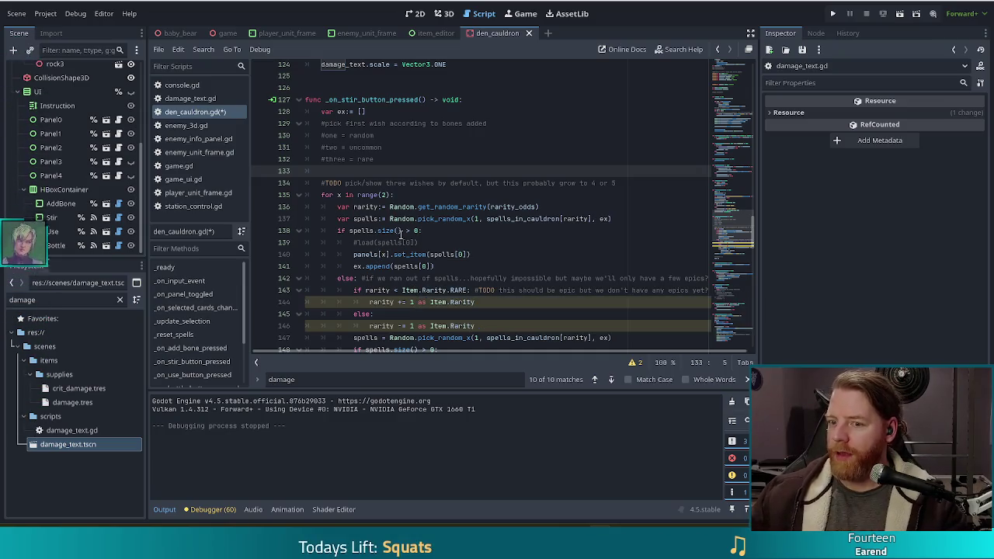
click(480, 229)
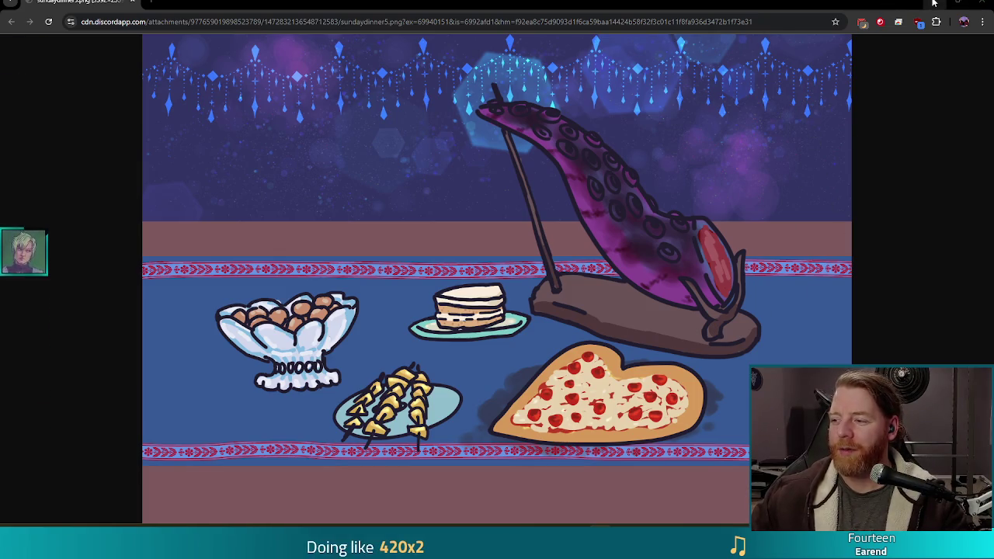
Step: Minimize the Chrome window showing sundaydinner5.png to reveal the Godot script editor
click(934, 4)
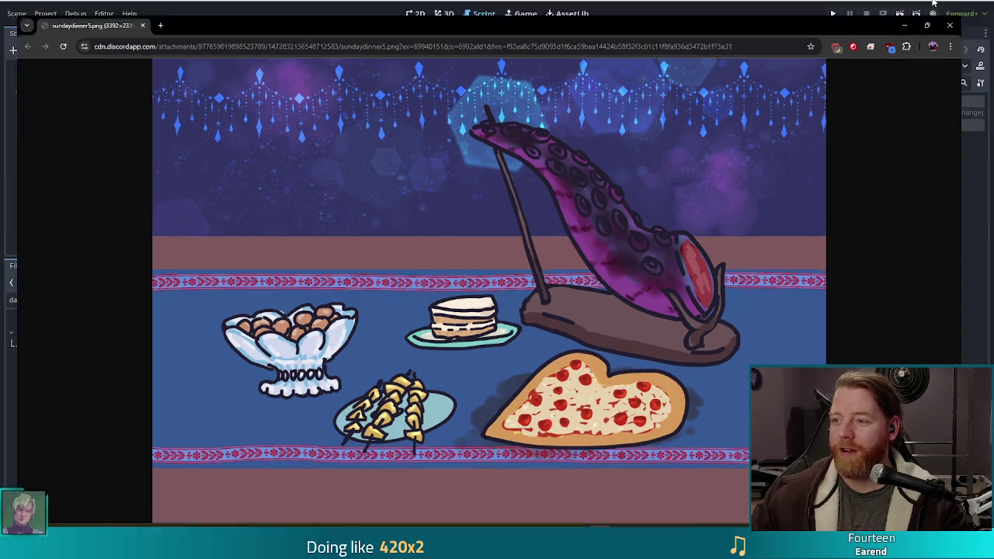
click(448, 302)
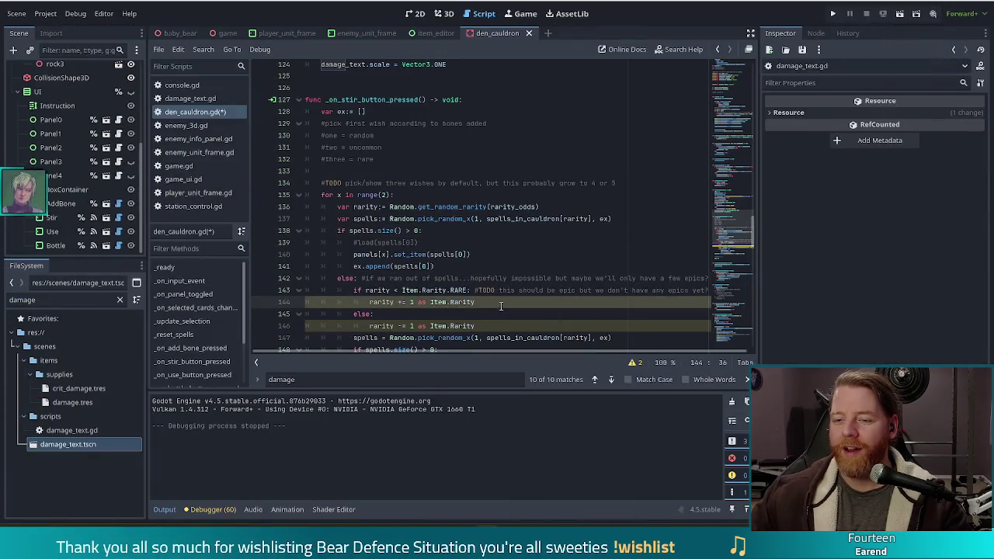
Step: Remove the 'as Item.Rarity' cast from line 144, save, and view the script warnings
scroll(497, 303, down, 3)
drag(489, 193, 418, 195)
key(BackSpace)
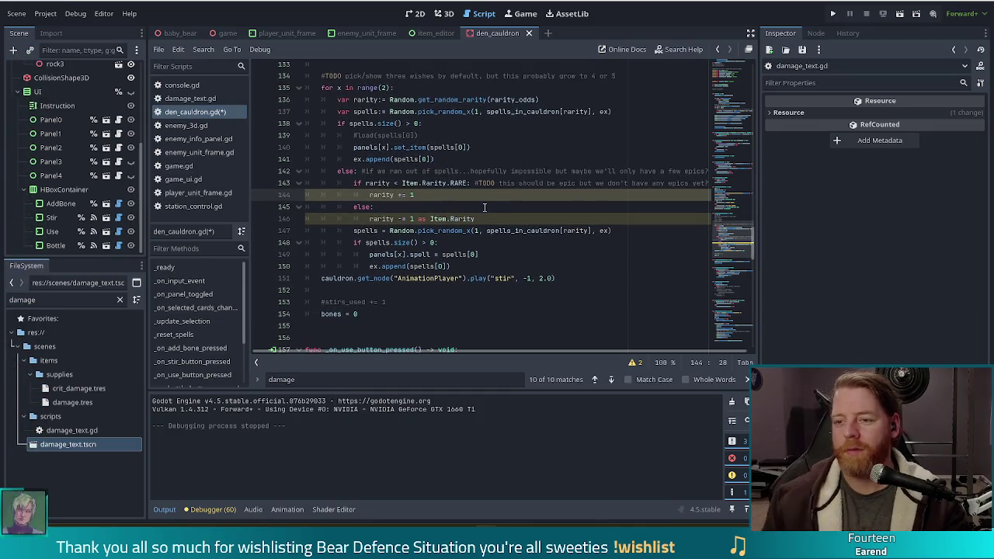
key(ctrl+s)
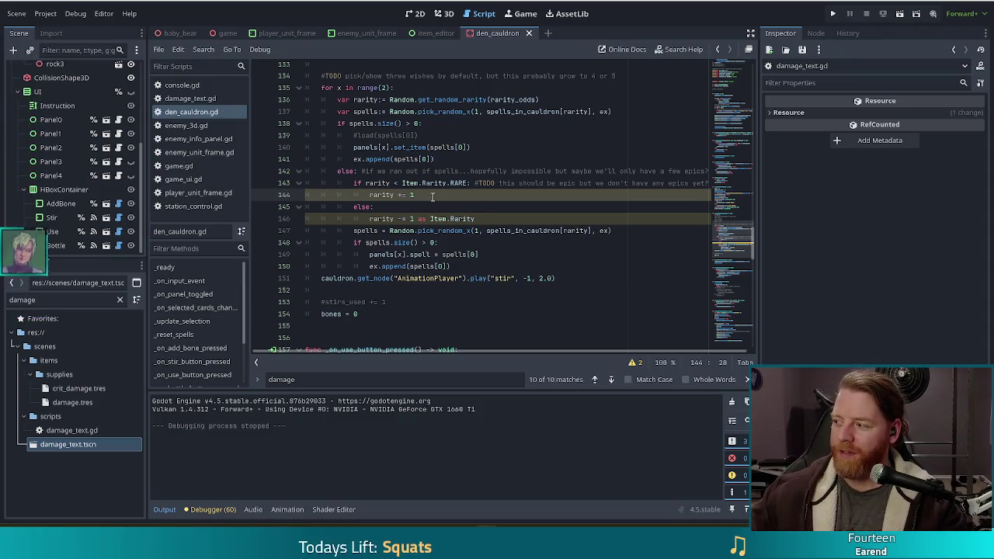
click(634, 362)
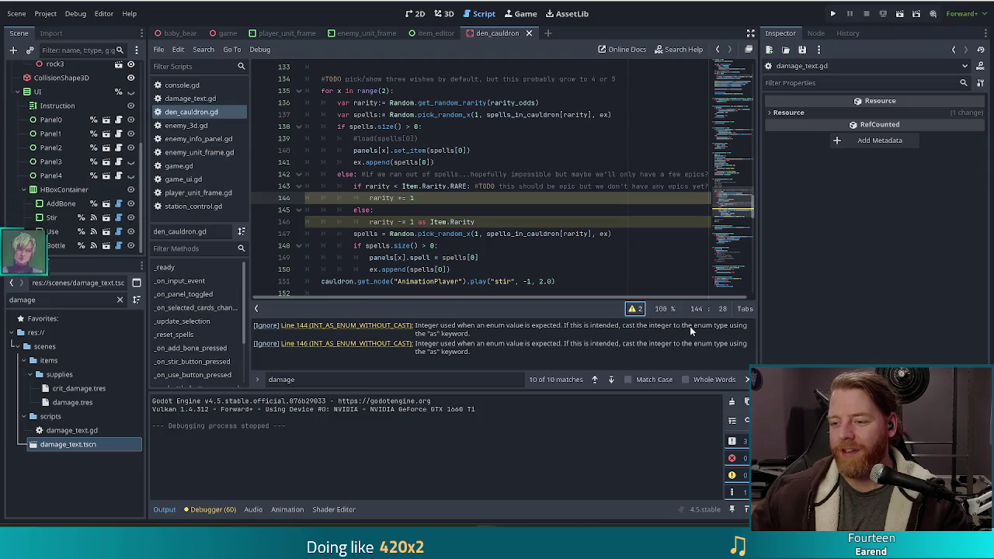
Step: Restore the Item.Rarity cast on line 144, save again, and collapse the warnings list
key(ctrl+v)
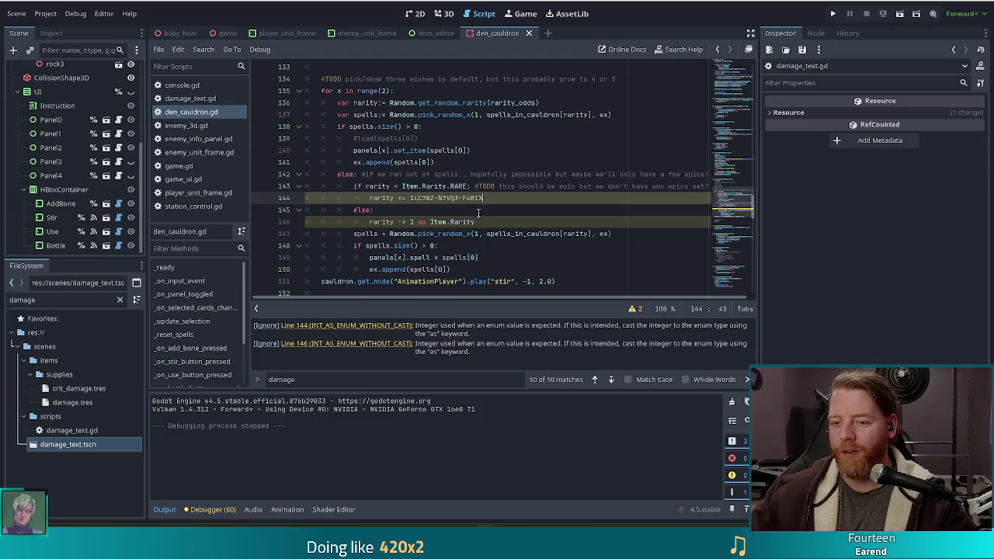
key(ctrl+z)
click(465, 197)
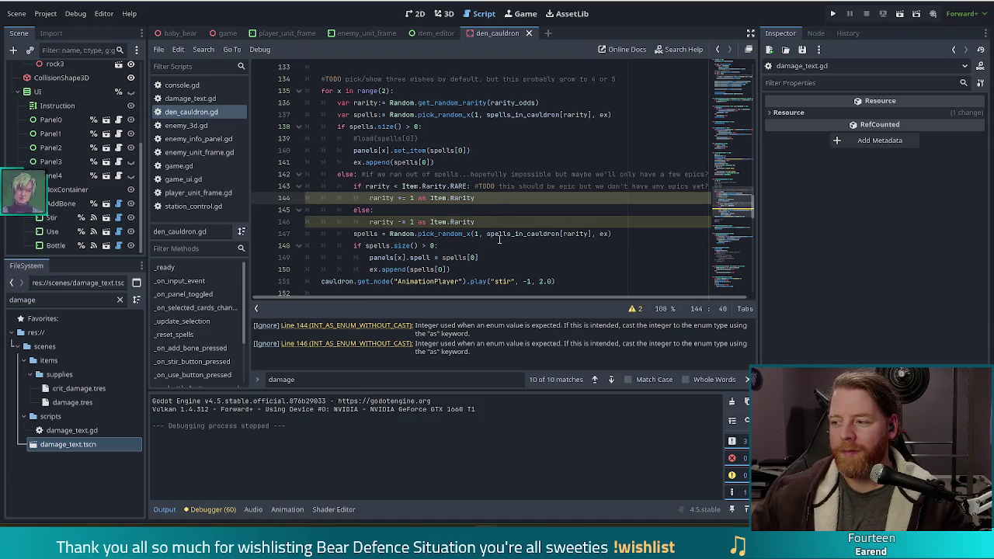
key(ctrl+s)
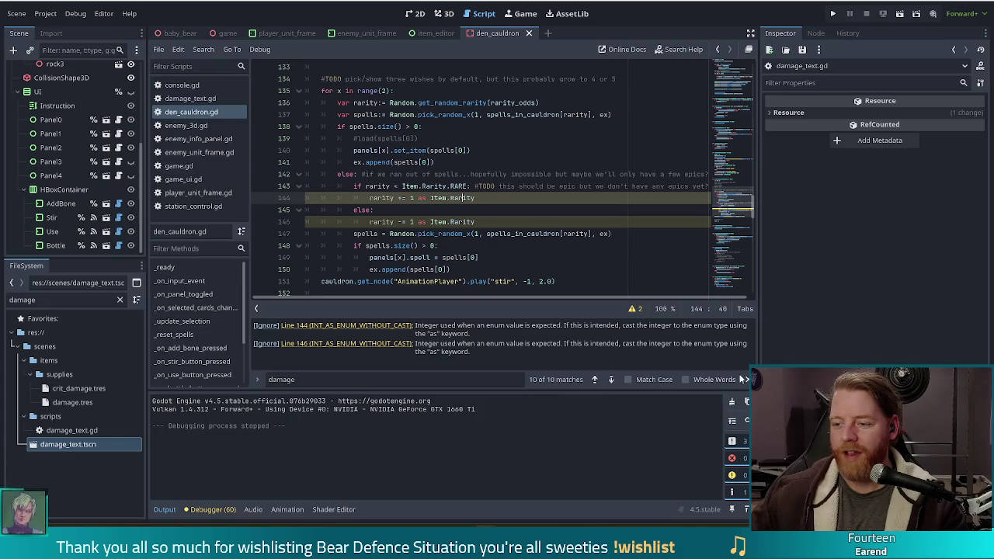
click(644, 309)
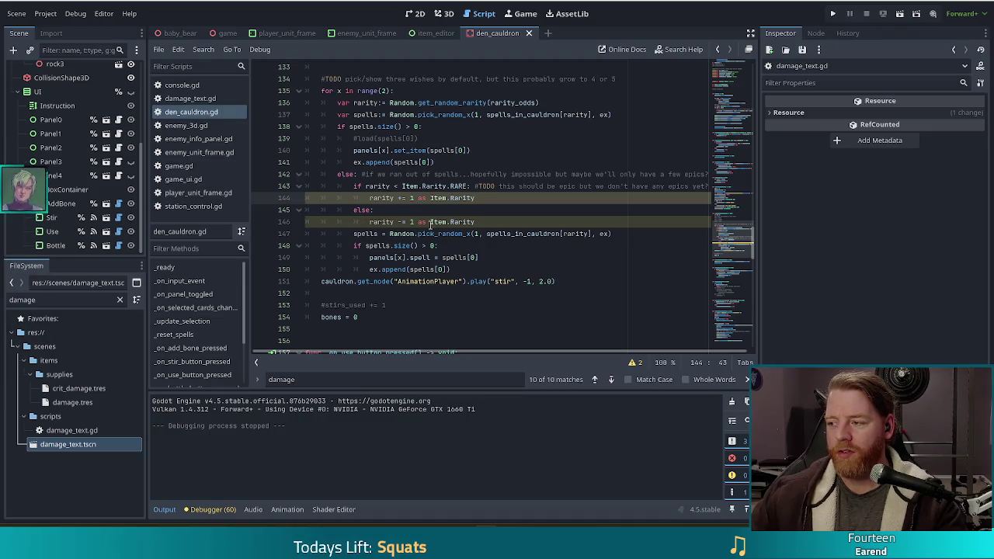
Step: Rewrite line 144 as rarity = (rarity + 1) as Item.Rarity
click(407, 198)
key(BackSpace)
key(Delete)
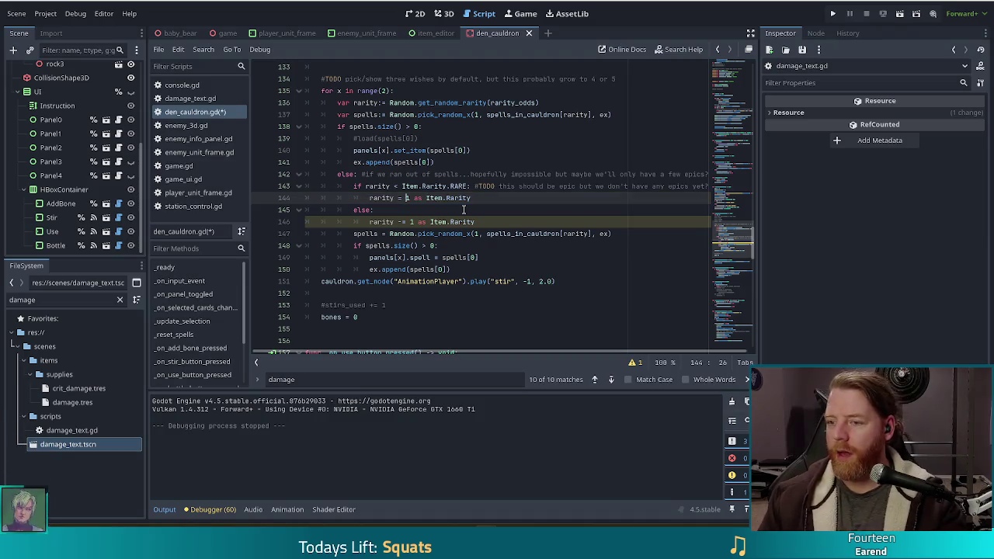
text(rari)
text(ty + 1)
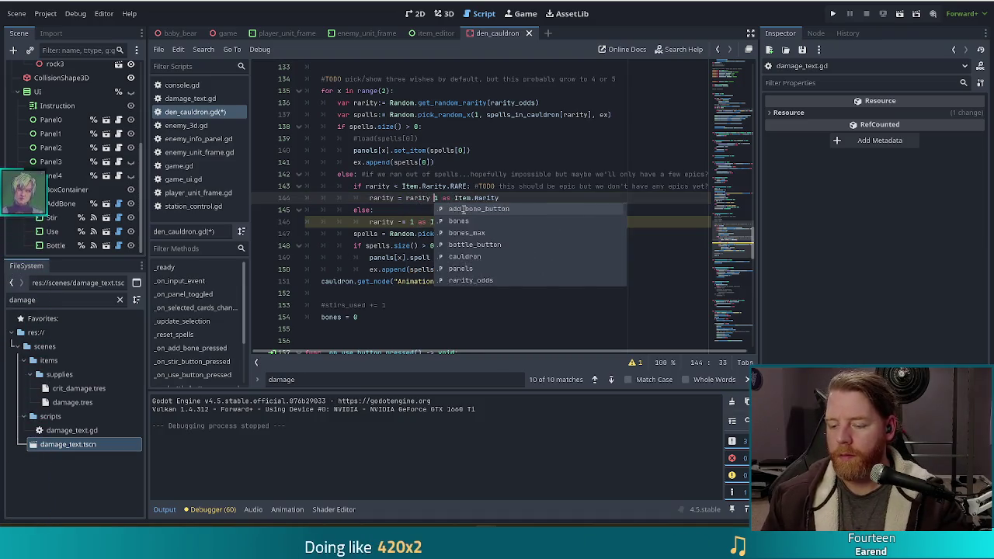
key(shift+Left)
key(shift+Left)
key(shift+Left)
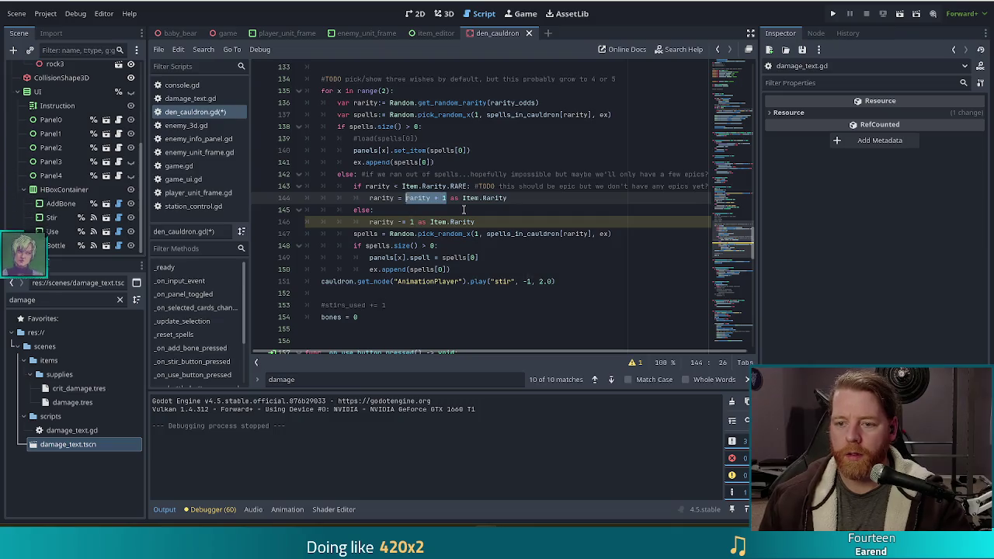
text(()
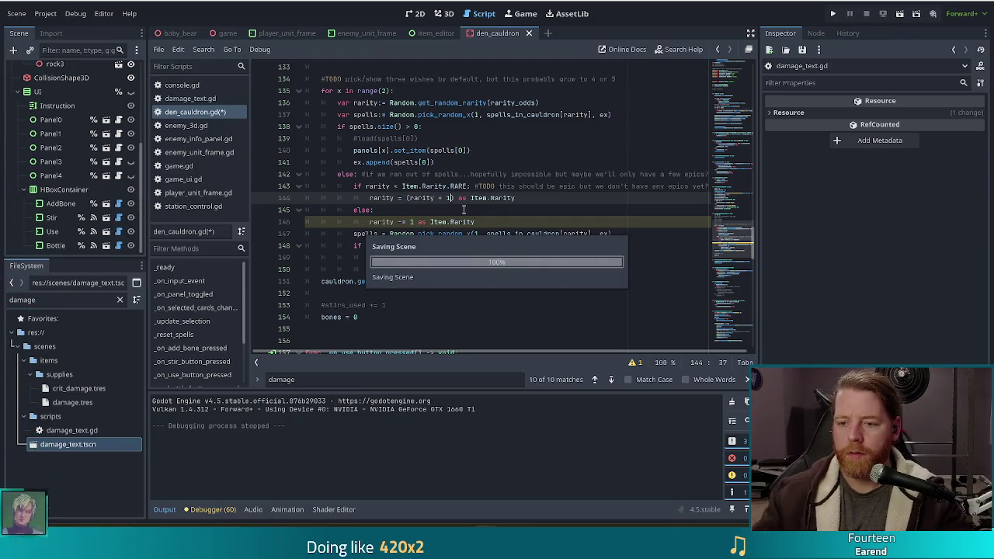
key(shift+Up)
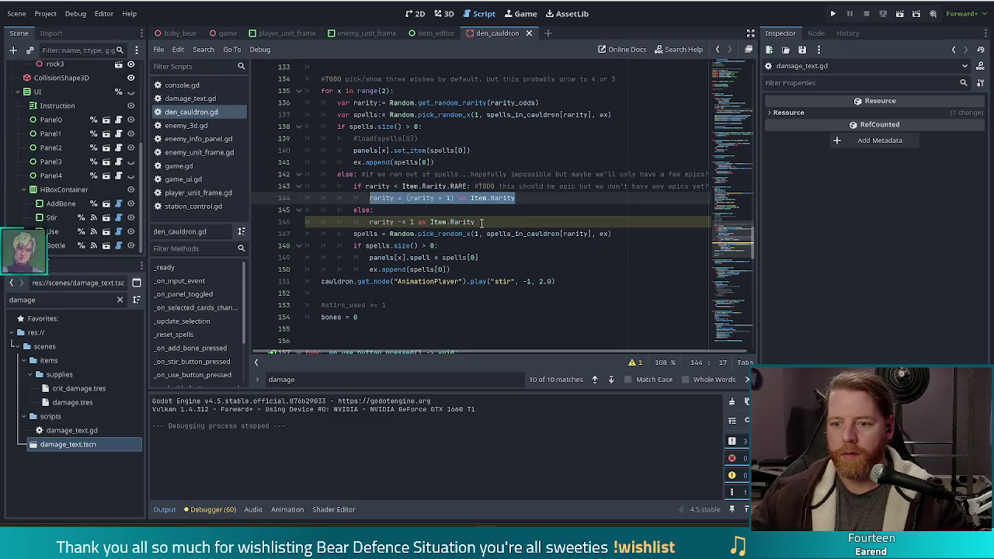
Step: Replace line 146 with rarity = (rarity - 1) as Item.Rarity and save the script
drag(476, 222, 380, 222)
text(rarity = (rarity + 1) as Item.Rarity)
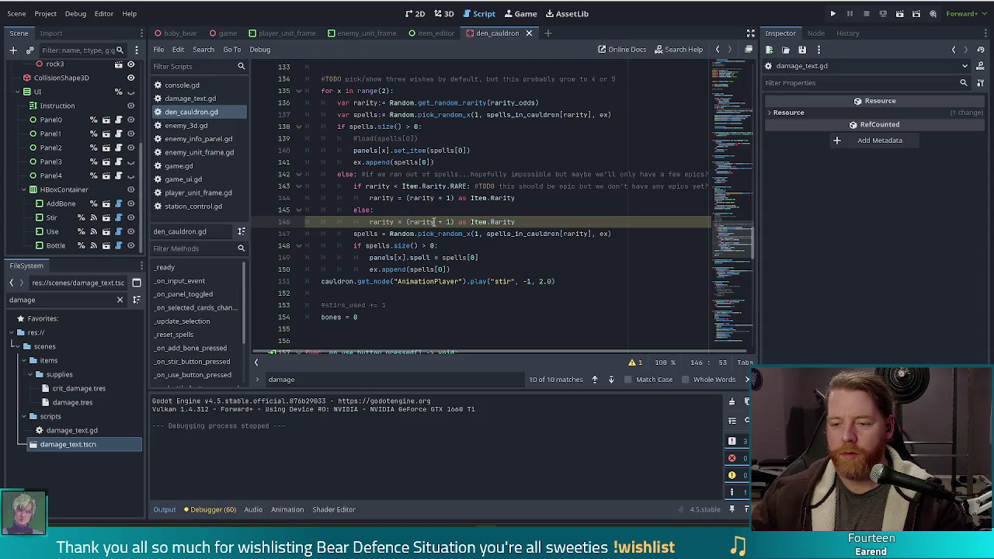
double_click(441, 221)
text(-)
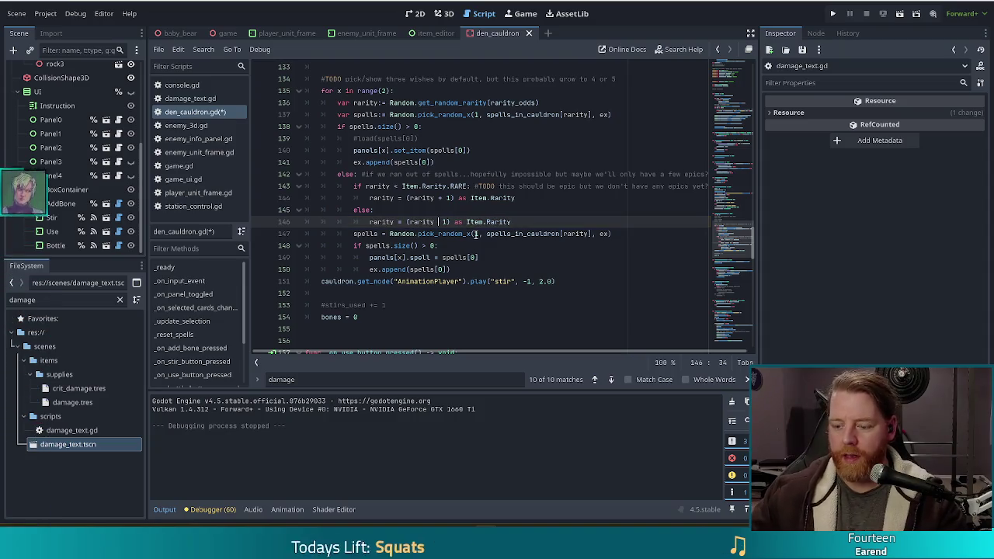
key(ctrl+s)
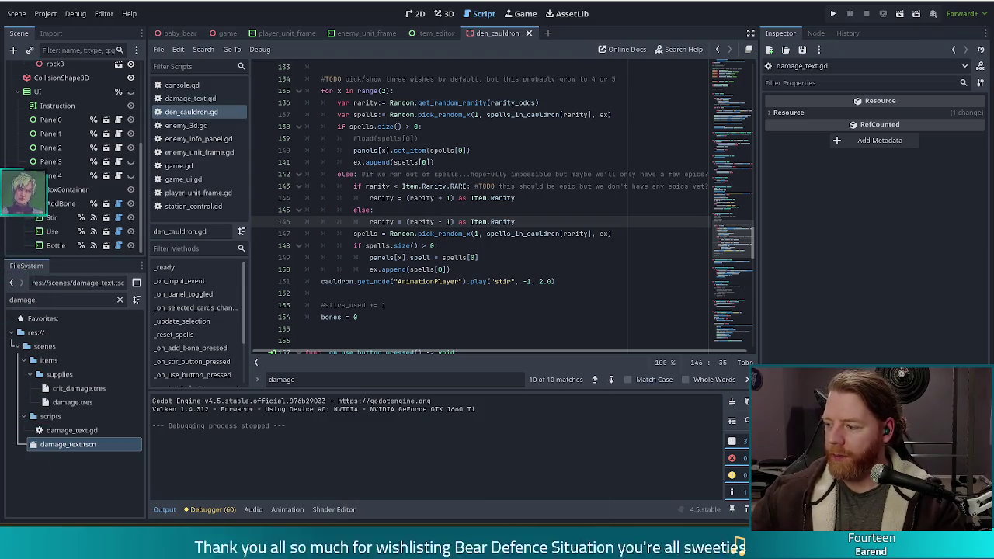
key(alt+Tab)
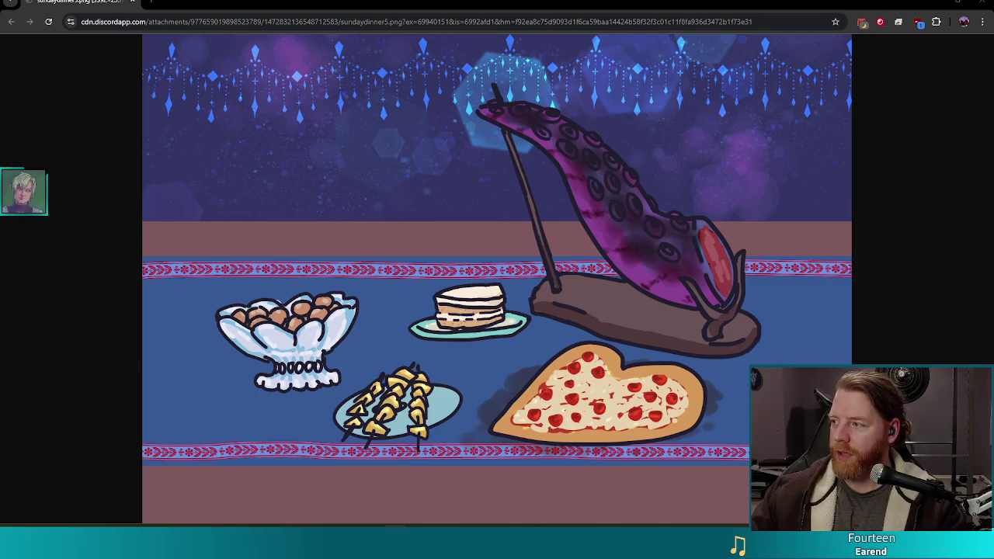
Step: Switch from the sundaydinner5.png tab to the image.png Clip Studio Paint screenshot tab
key(ctrl+Tab)
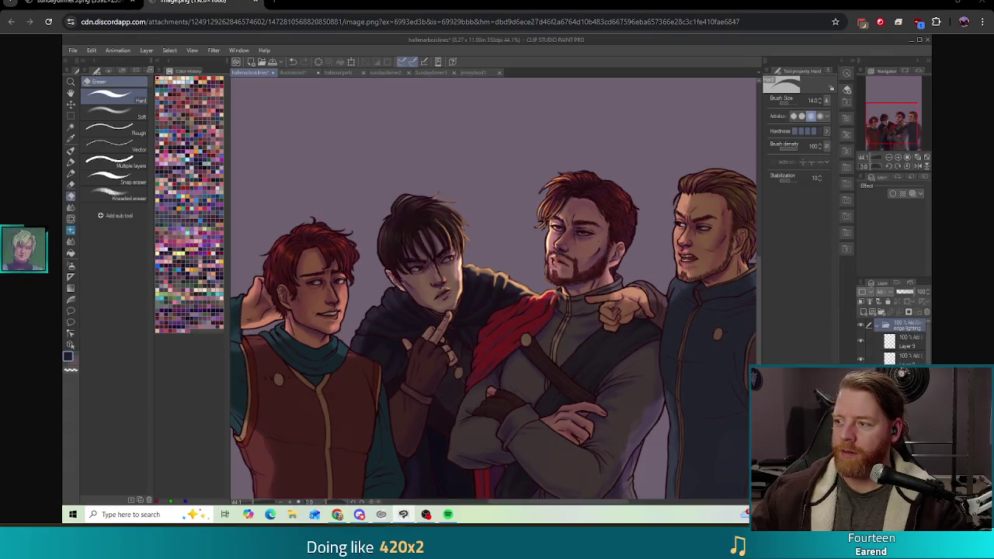